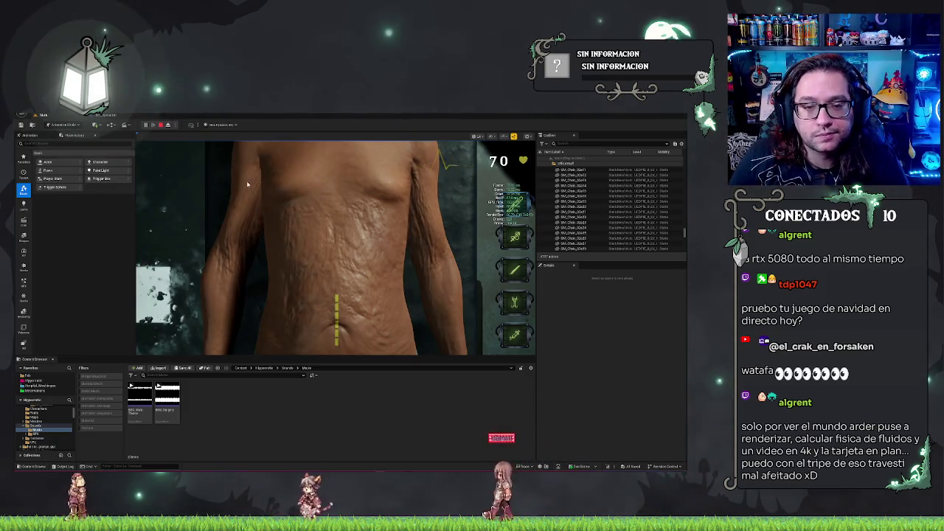
# - Check the BP_Operation sound nodes and edit the Spawn Sound volume multiplier for the SES sound
pyautogui.click(119, 116)
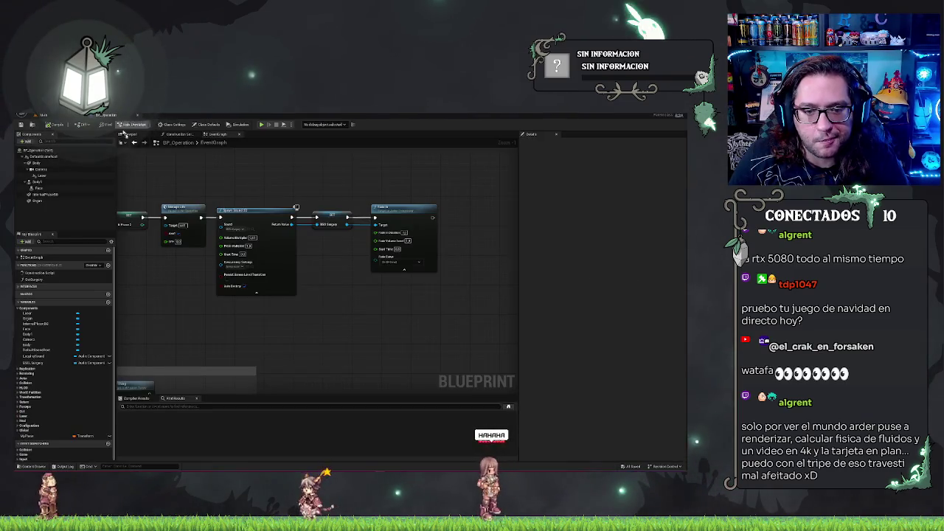
pyautogui.scroll(1, 350, 213)
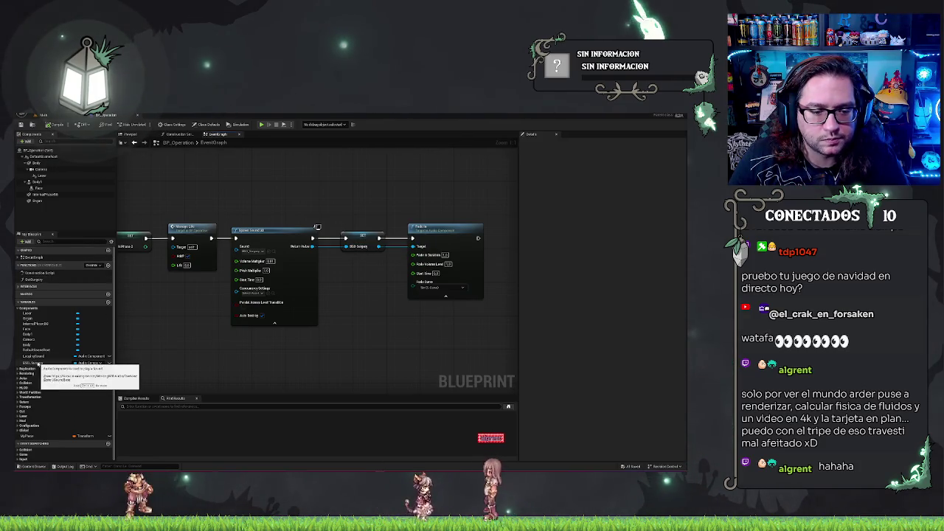
pyautogui.rightClick(41, 364)
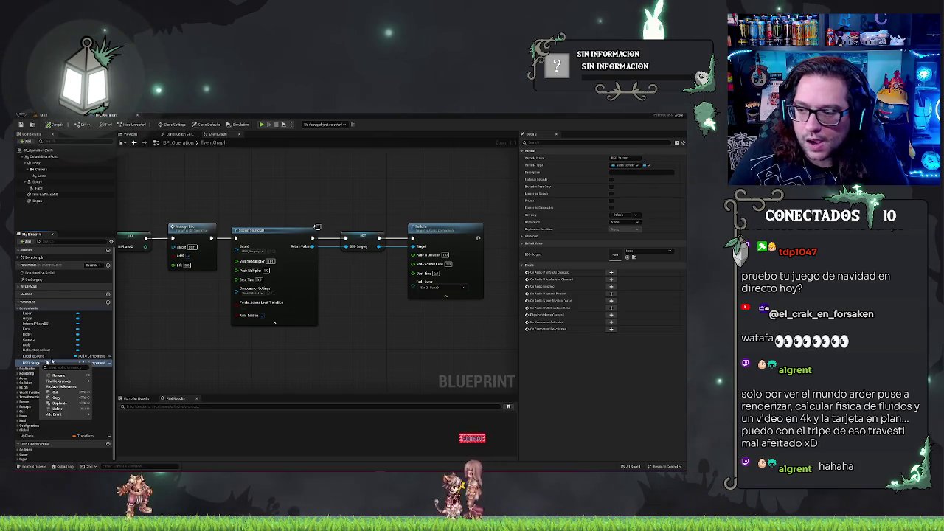
pyautogui.click(372, 374)
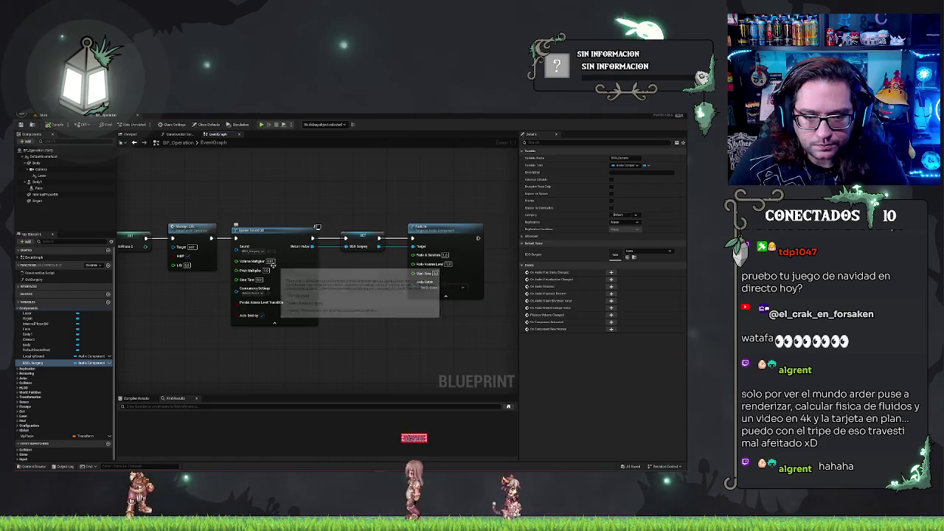
pyautogui.click(271, 261)
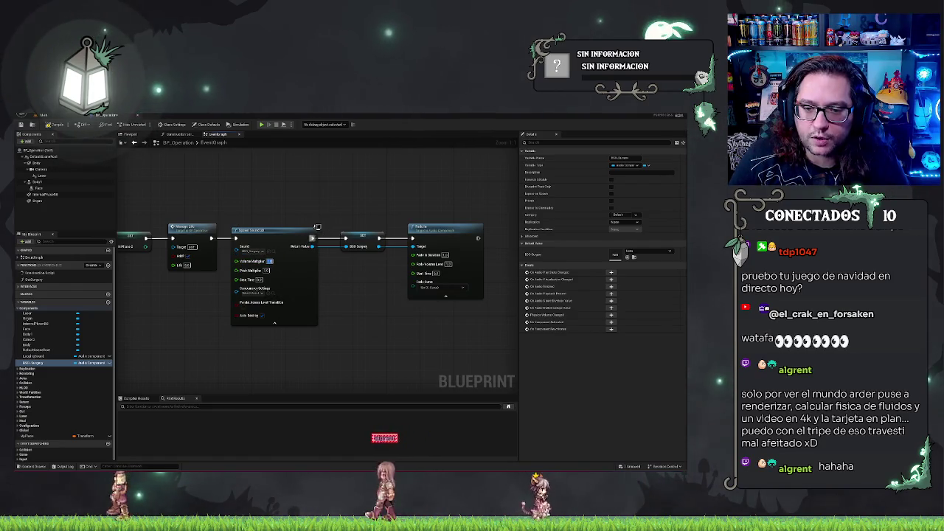
pyautogui.press('Return')
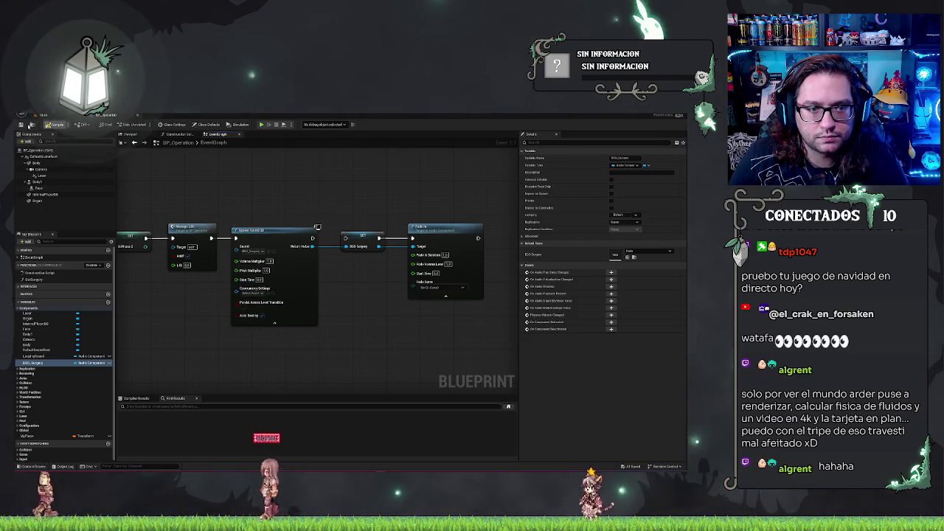
pyautogui.click(42, 115)
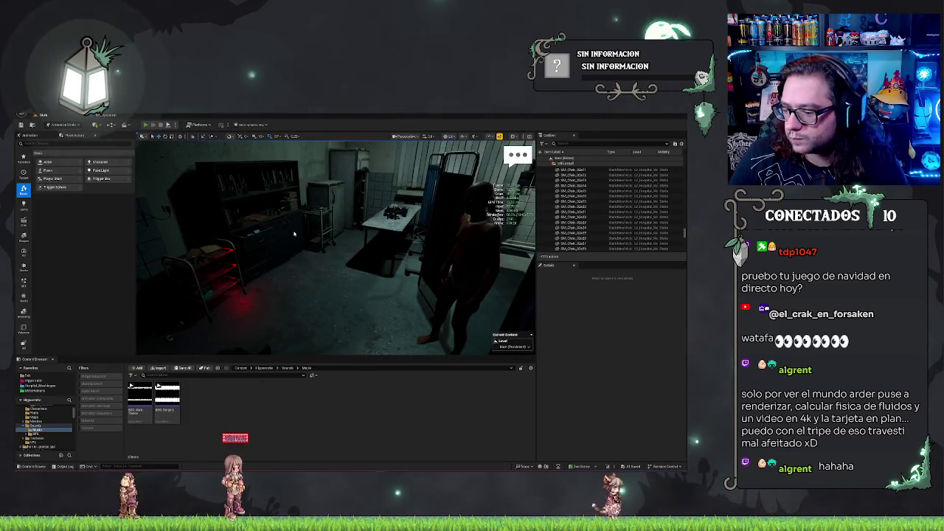
# - Playtest the surgery: accept the request, cut the abdomen, laser the organs, and apply tool 1 to the intestines
pyautogui.hotkey('alt', 'p')
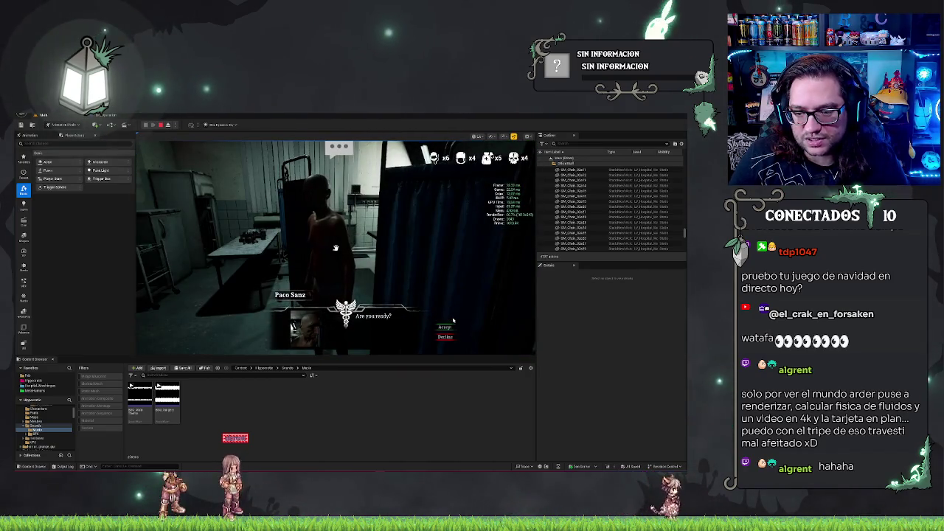
pyautogui.click(466, 322)
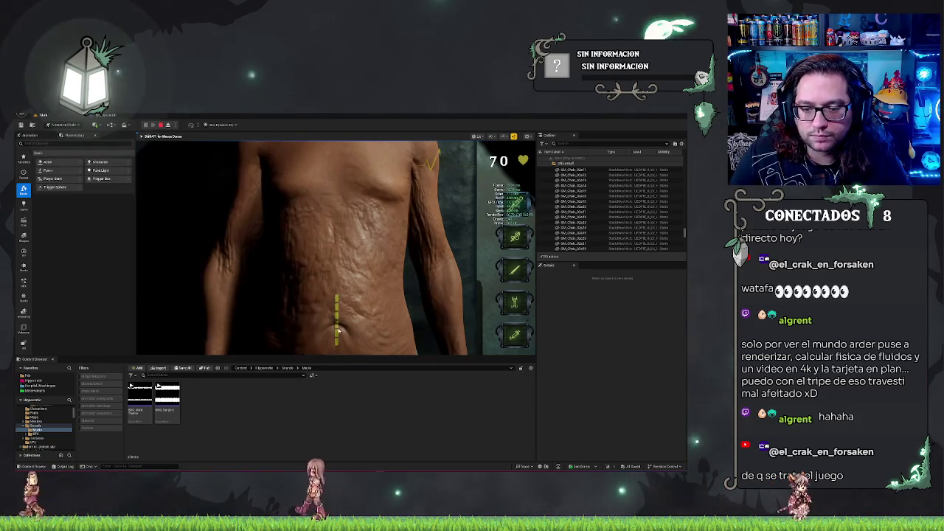
pyautogui.moveTo(341, 297); pyautogui.dragTo(336, 343)
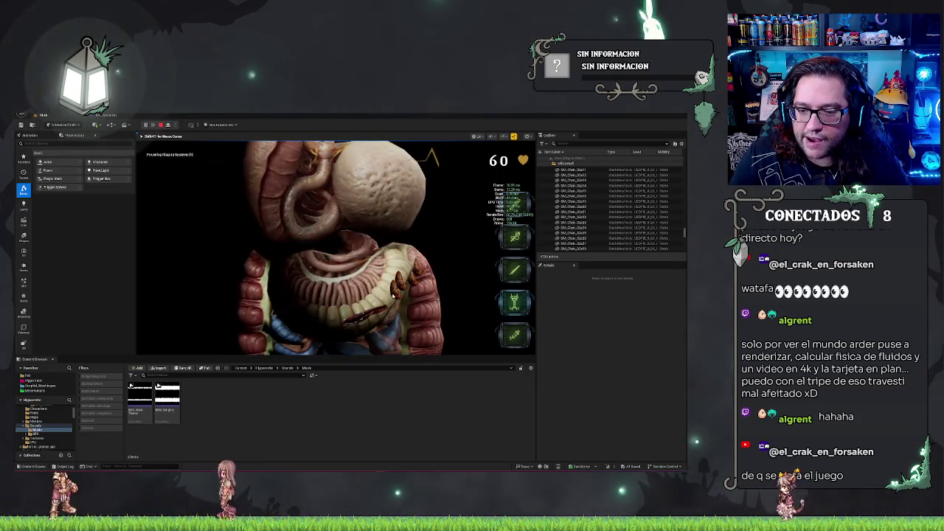
pyautogui.click(461, 309)
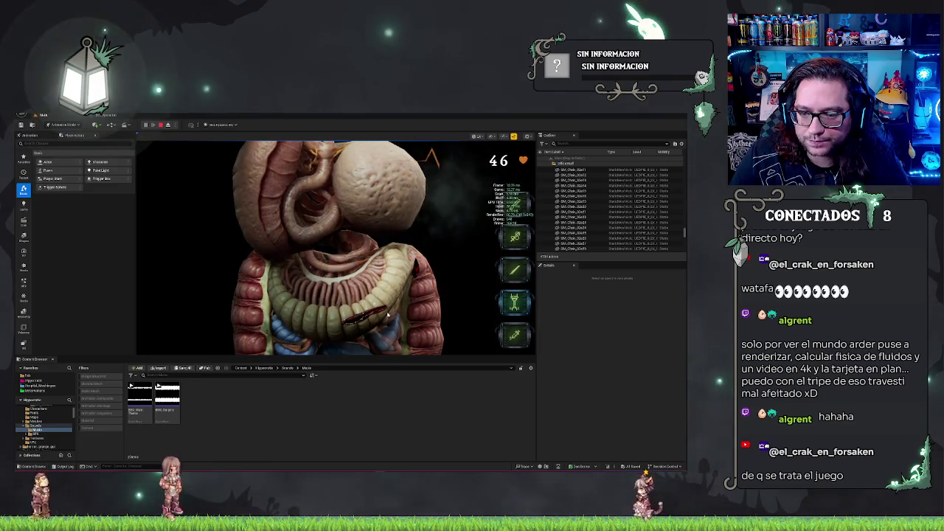
pyautogui.press('1')
pyautogui.click(332, 322)
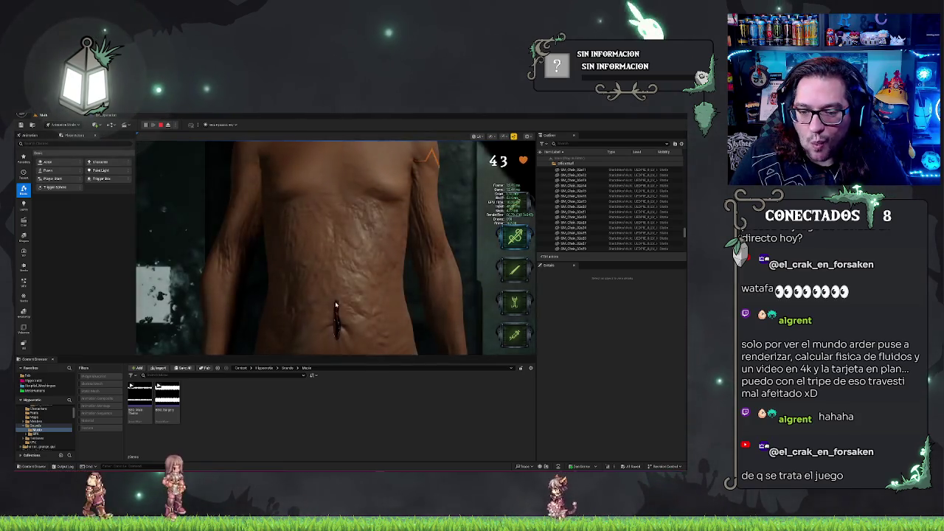
pyautogui.click(319, 330)
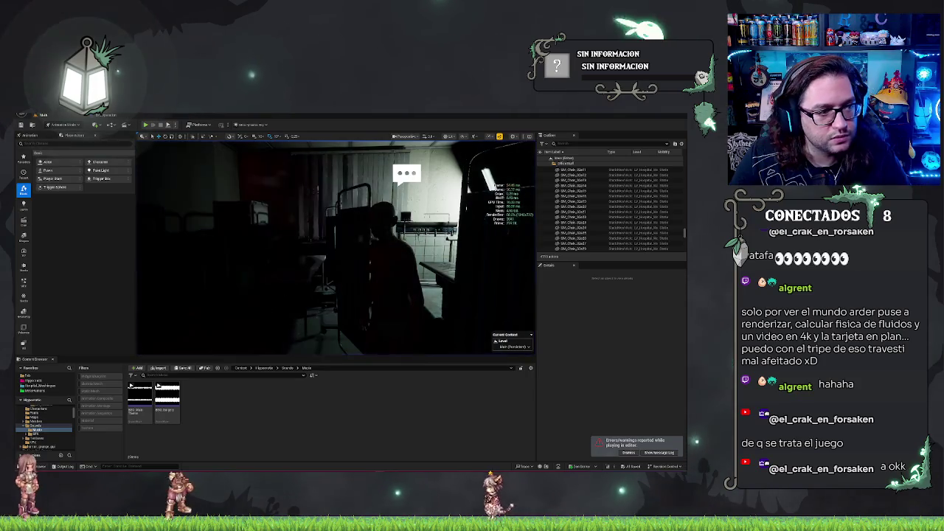
pyautogui.press('Escape')
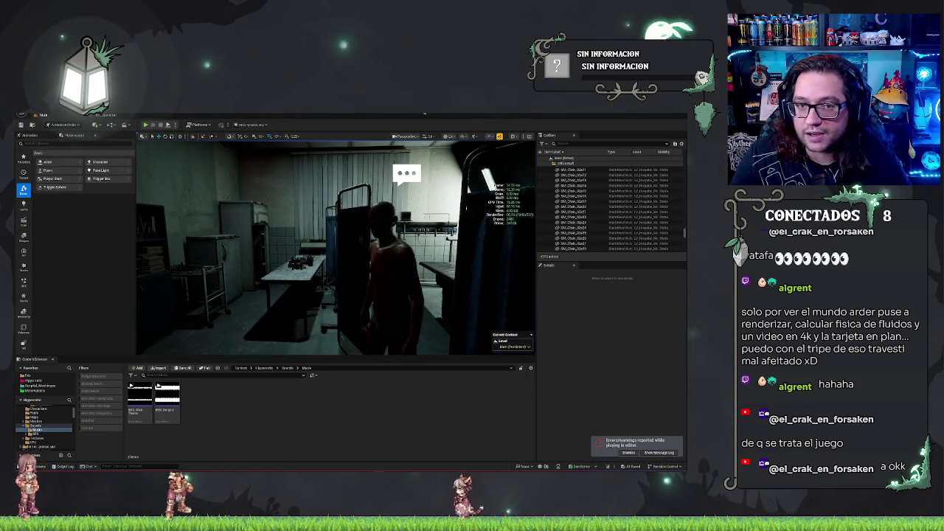
pyautogui.hotkey('alt', 'Tab')
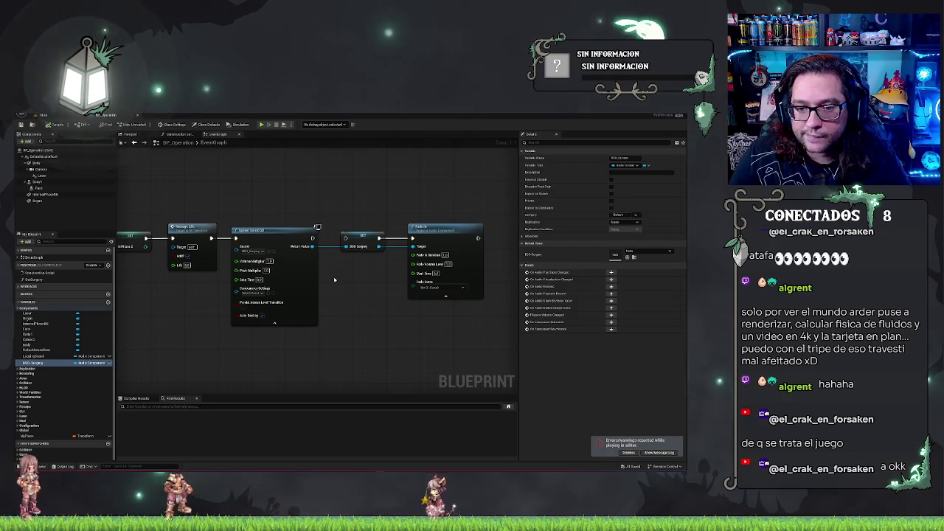
pyautogui.moveTo(313, 238); pyautogui.dragTo(351, 242)
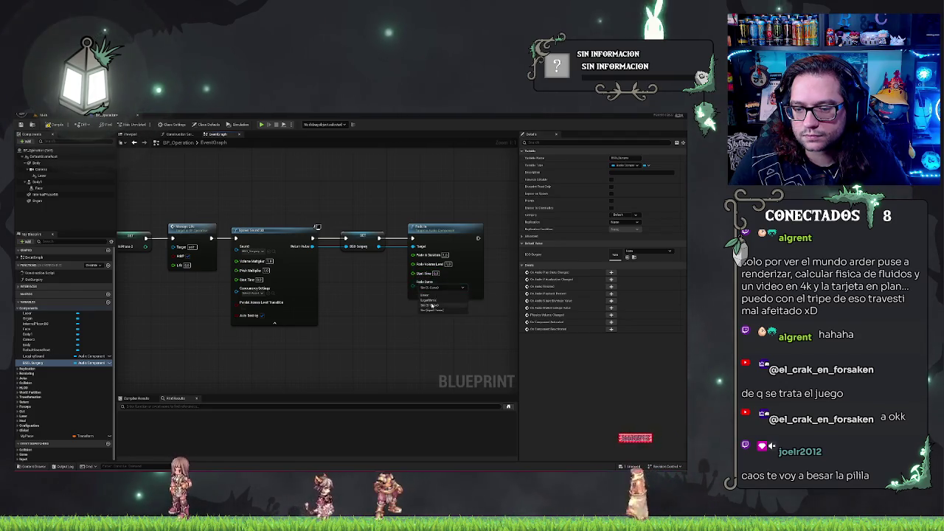
pyautogui.scroll(-10, 436, 327)
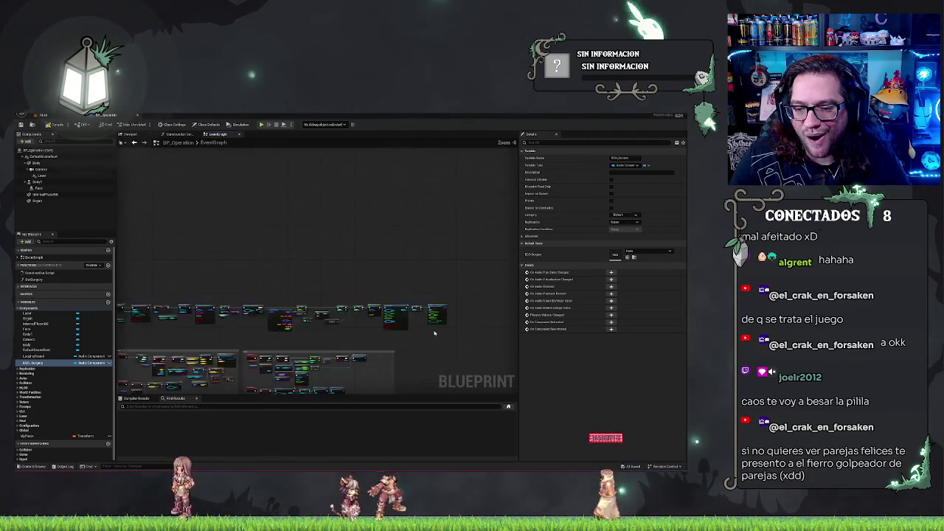
pyautogui.scroll(5, 400, 309)
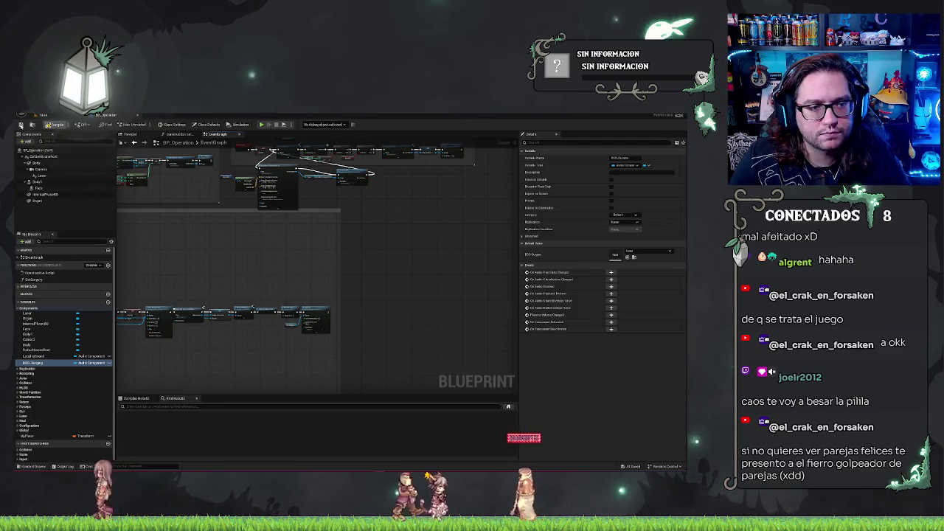
pyautogui.click(53, 115)
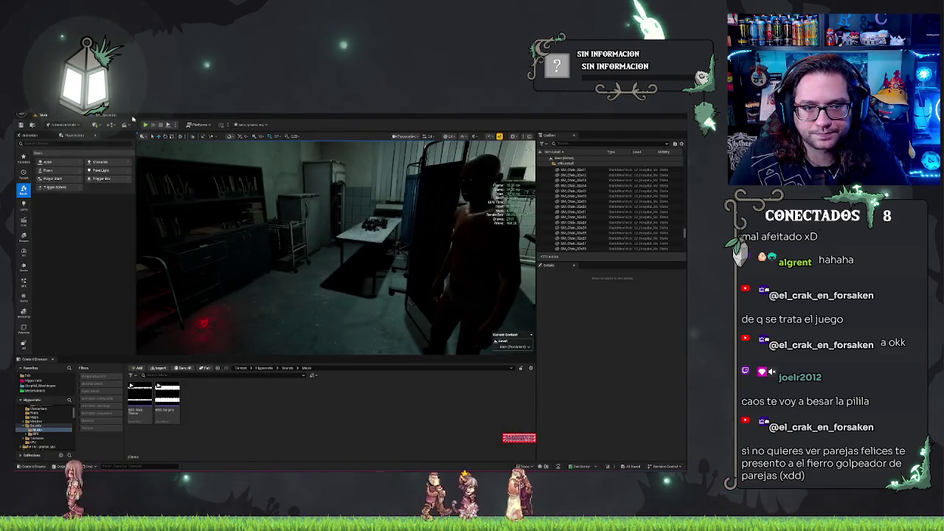
pyautogui.click(103, 115)
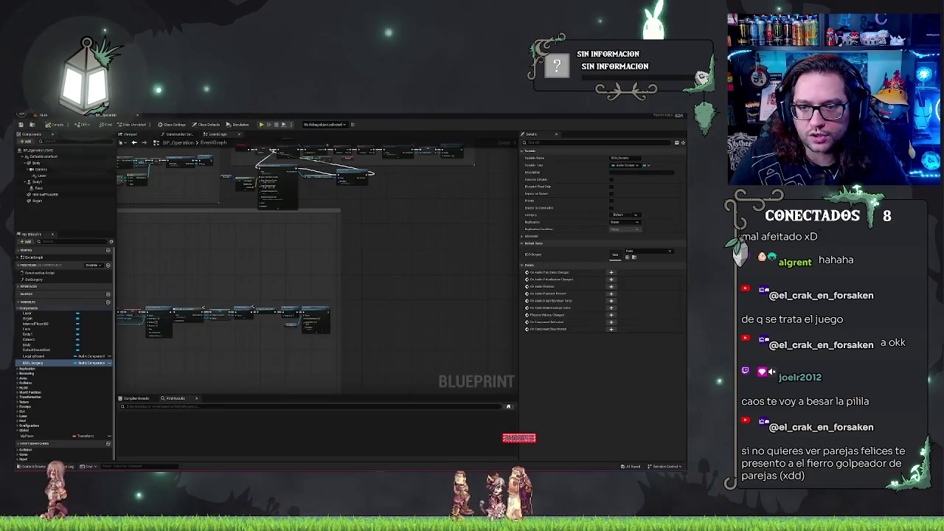
pyautogui.scroll(-6, 399, 313)
pyautogui.scroll(3, 399, 314)
pyautogui.scroll(2, 242, 220)
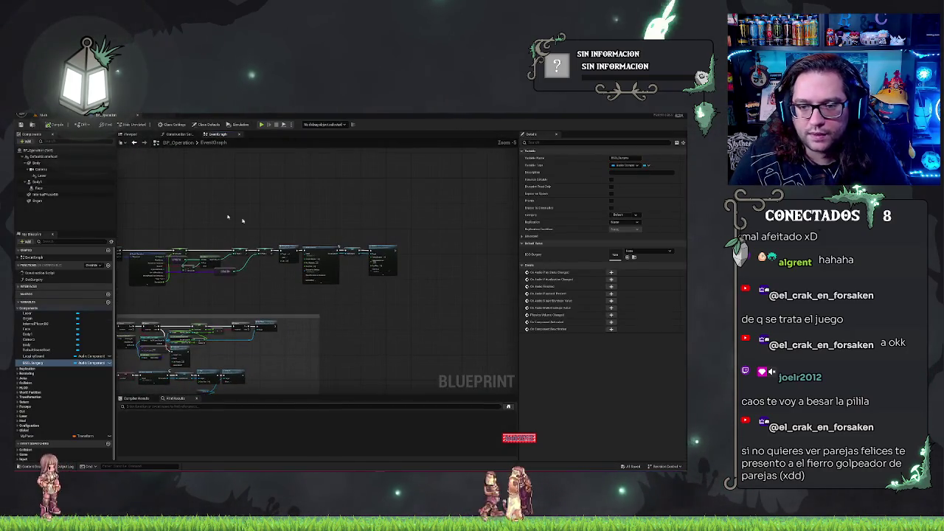
pyautogui.click(60, 115)
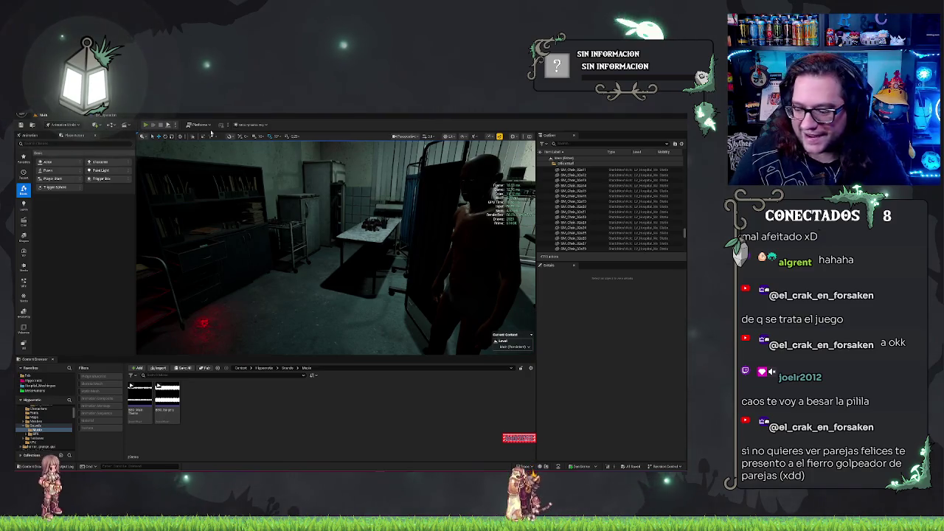
# - Playtest again: talk to the patient, accept, cut the torso incision, and use the last tool on the intestines
pyautogui.click(145, 125)
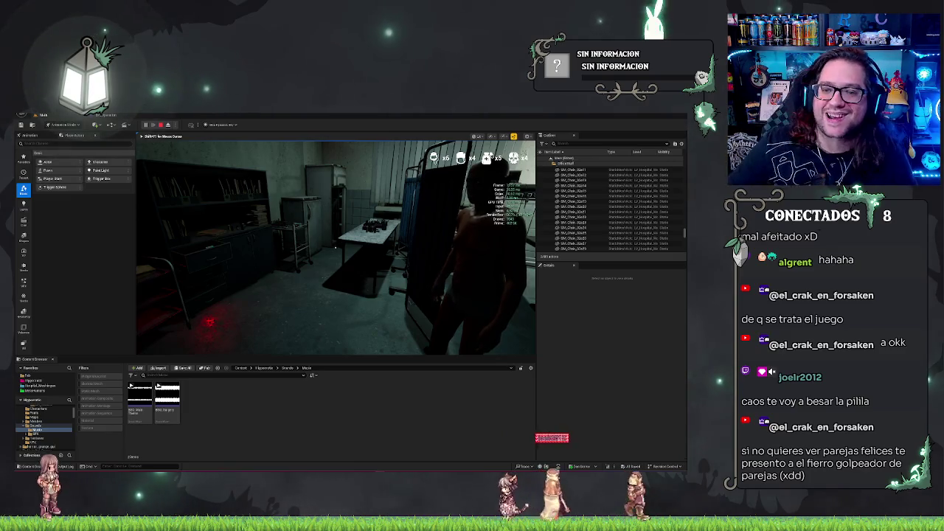
pyautogui.press('e')
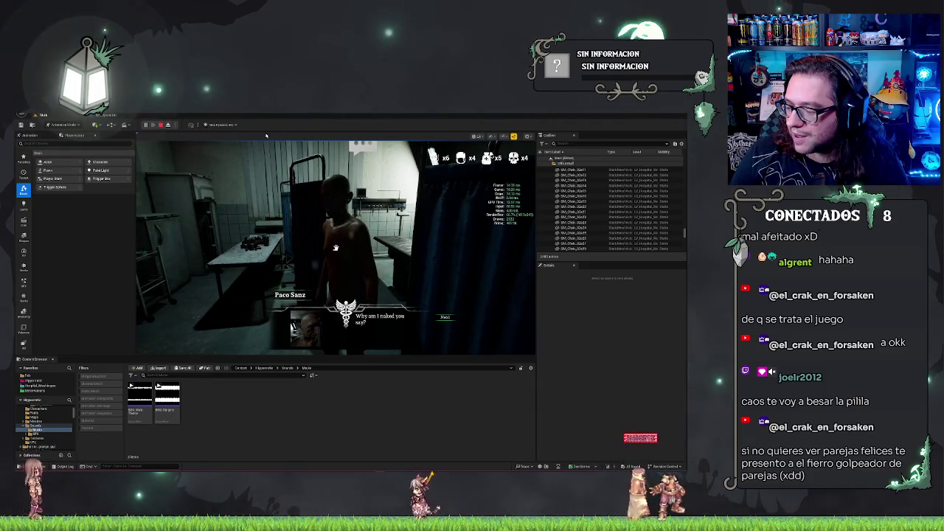
pyautogui.click(445, 318)
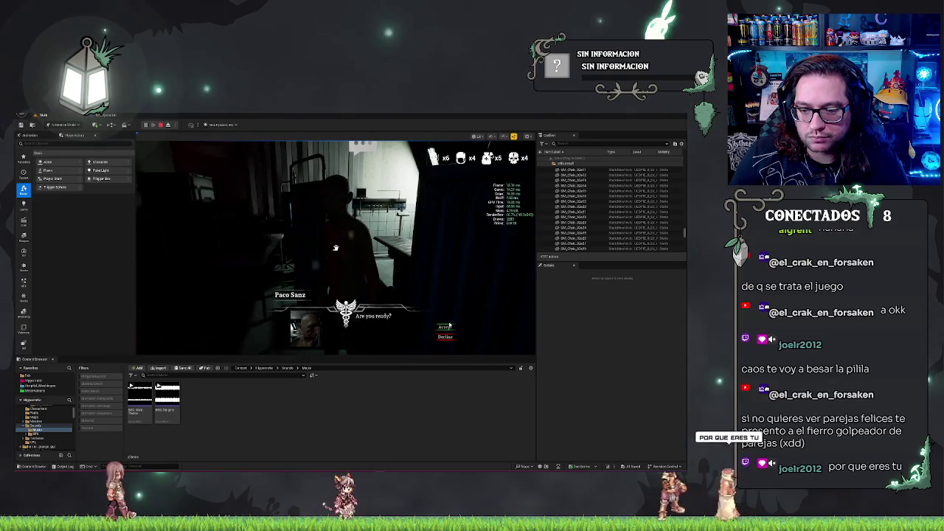
pyautogui.click(445, 329)
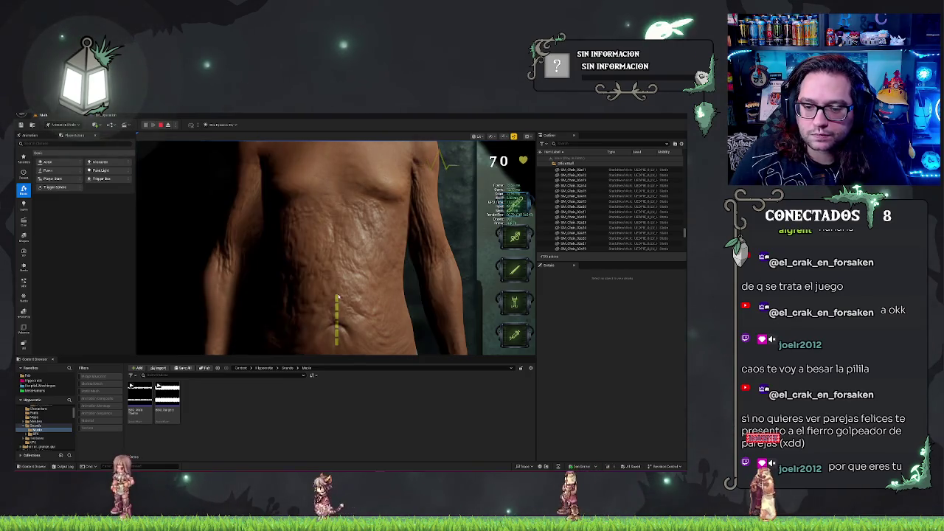
pyautogui.moveTo(336, 296); pyautogui.dragTo(337, 345)
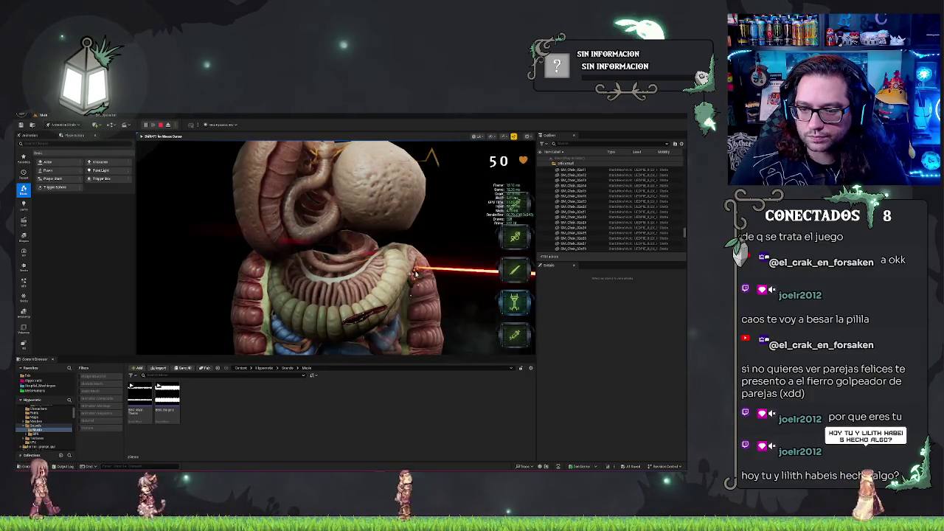
pyautogui.click(487, 279)
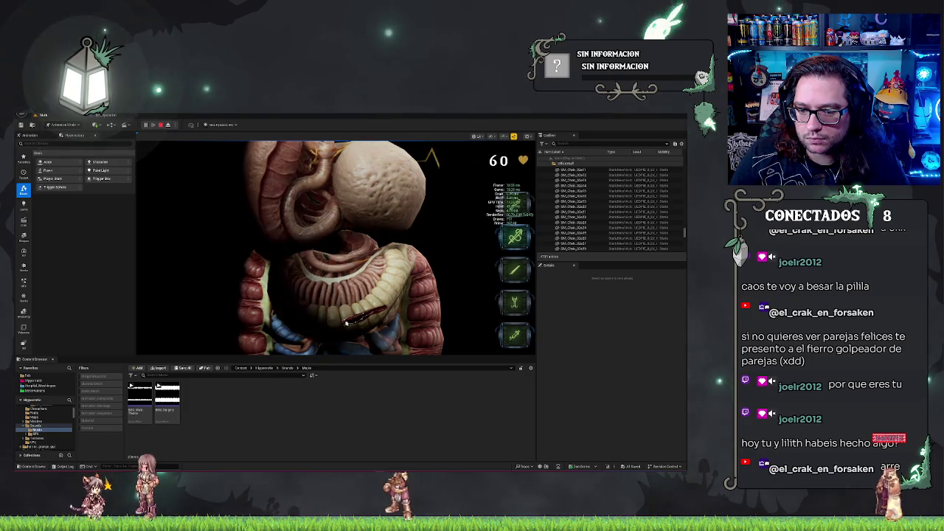
pyautogui.click(354, 324)
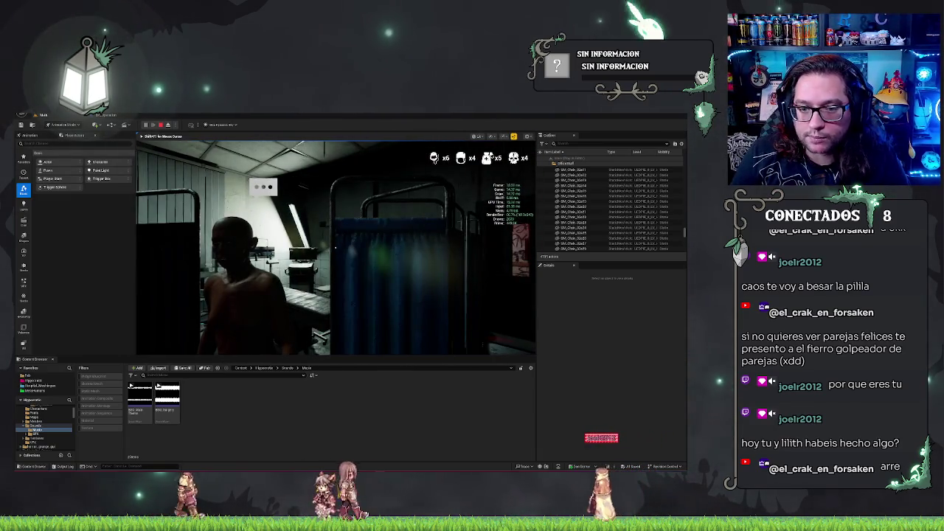
# - Stop the play session, select the curtain barrier, and bring up the BP_Operation event graph
pyautogui.press('Escape')
pyautogui.click(336, 236)
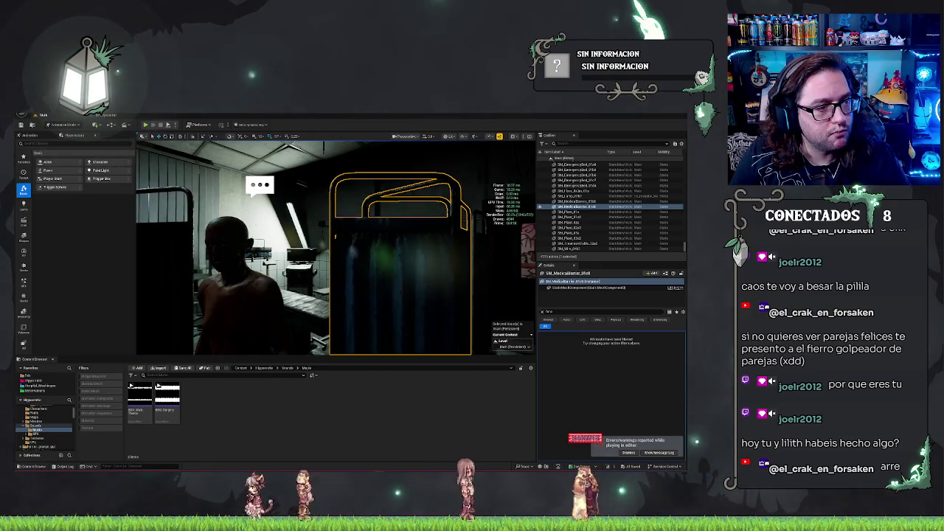
pyautogui.hotkey('ctrl', 'e')
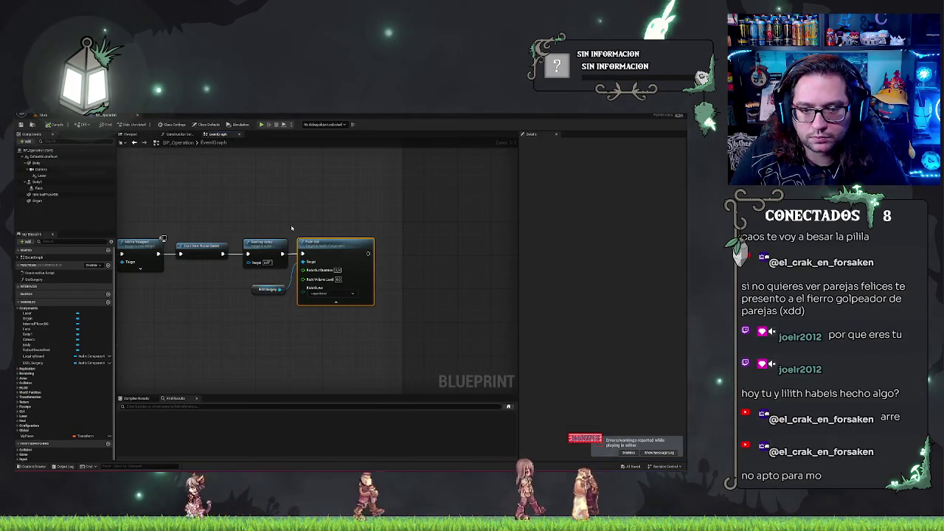
# - Move the Destroy Actor node after the Fade node and nudge the three nodes into line
pyautogui.moveTo(292, 228); pyautogui.dragTo(379, 225)
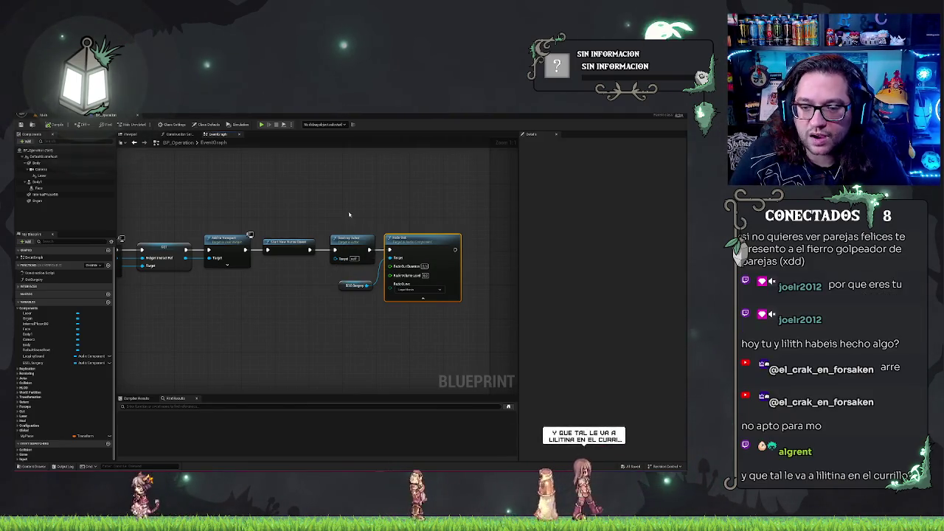
pyautogui.click(360, 285)
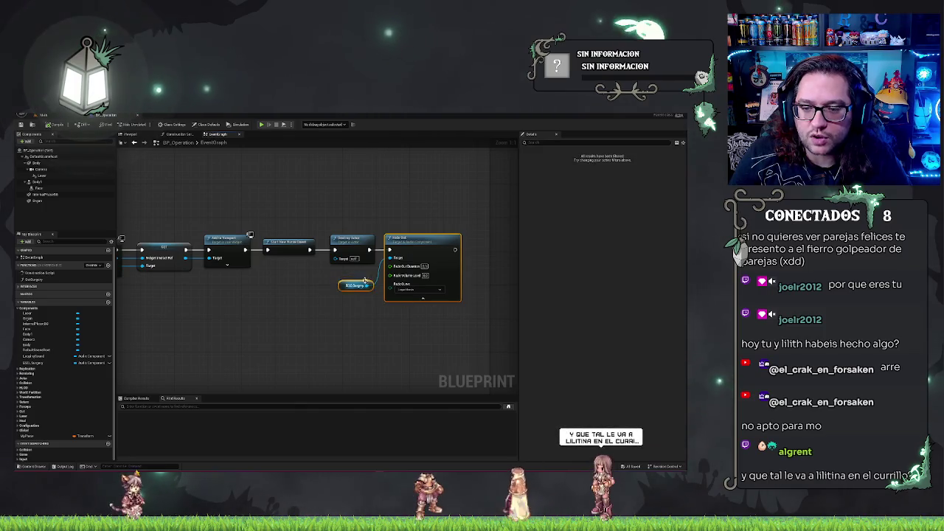
pyautogui.click(355, 244)
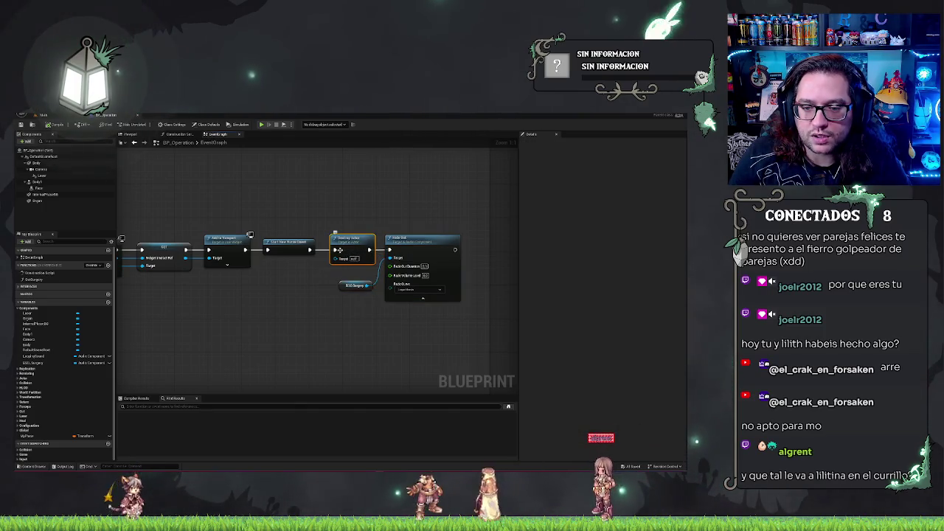
pyautogui.moveTo(362, 247); pyautogui.dragTo(499, 242)
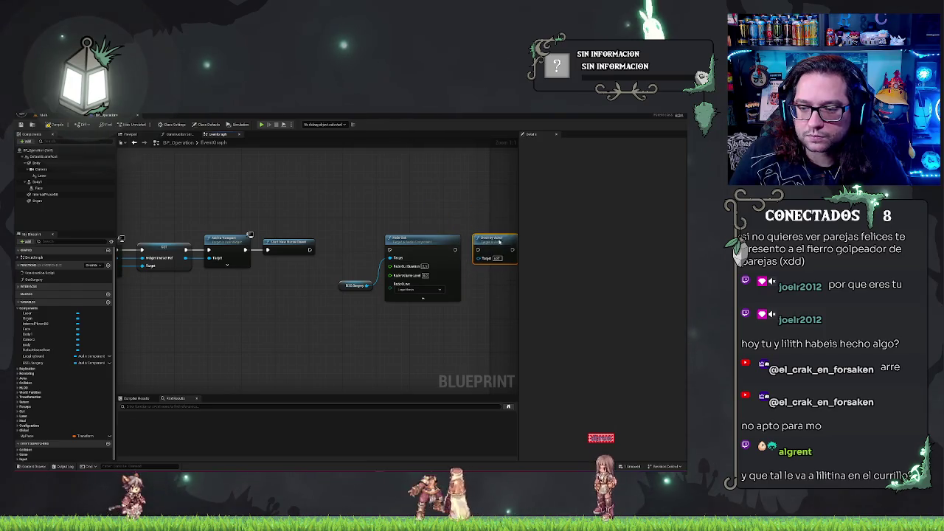
pyautogui.moveTo(404, 260); pyautogui.dragTo(500, 306)
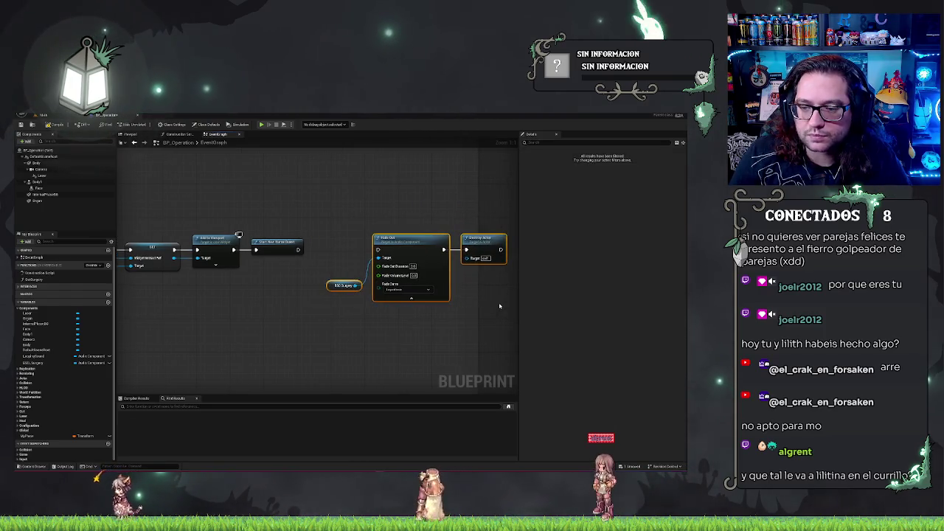
pyautogui.press('Left')
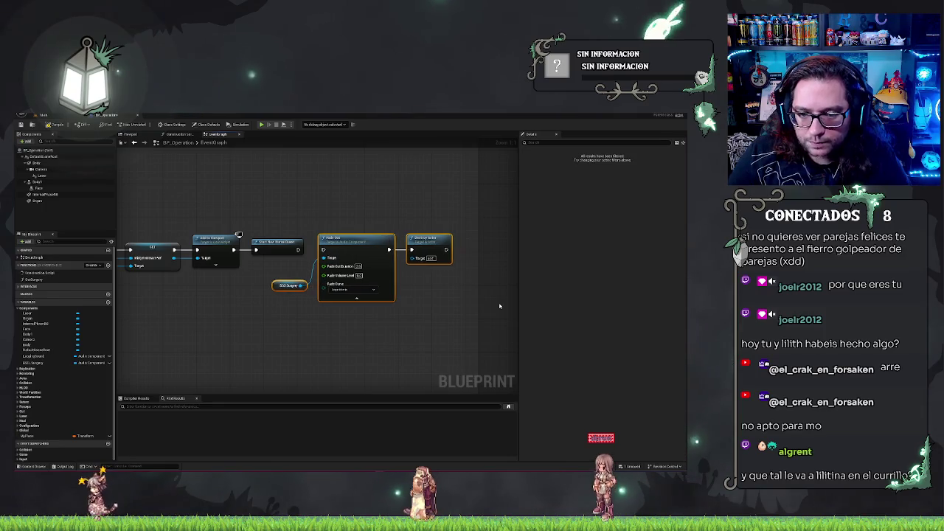
pyautogui.click(321, 204)
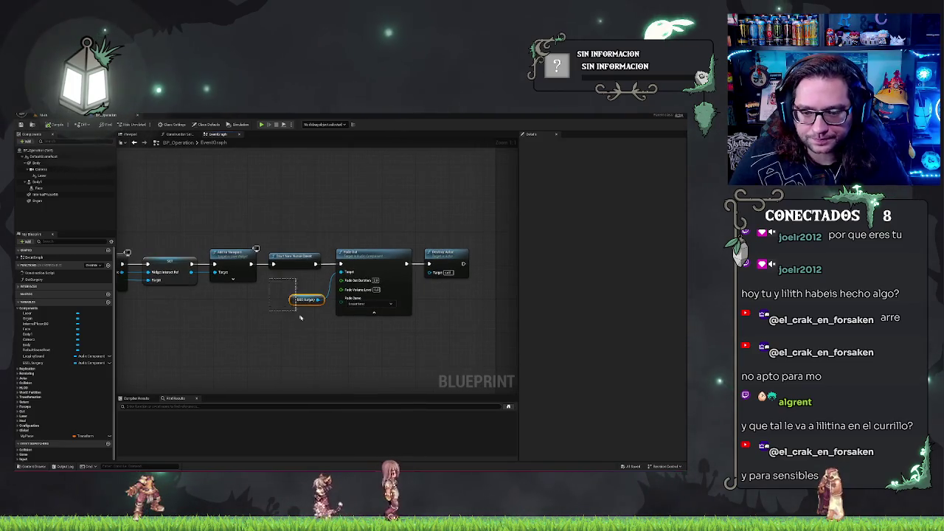
pyautogui.click(293, 284)
pyautogui.click(325, 223)
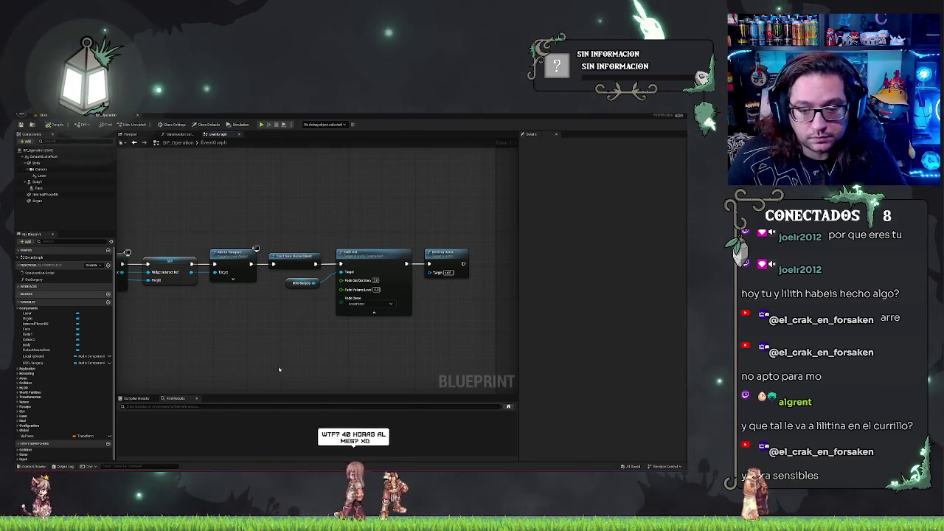
# - Pan along the sound chain, marquee-selecting the Spatialize Sound, Fade and upper node groups
pyautogui.moveTo(293, 359); pyautogui.dragTo(312, 369)
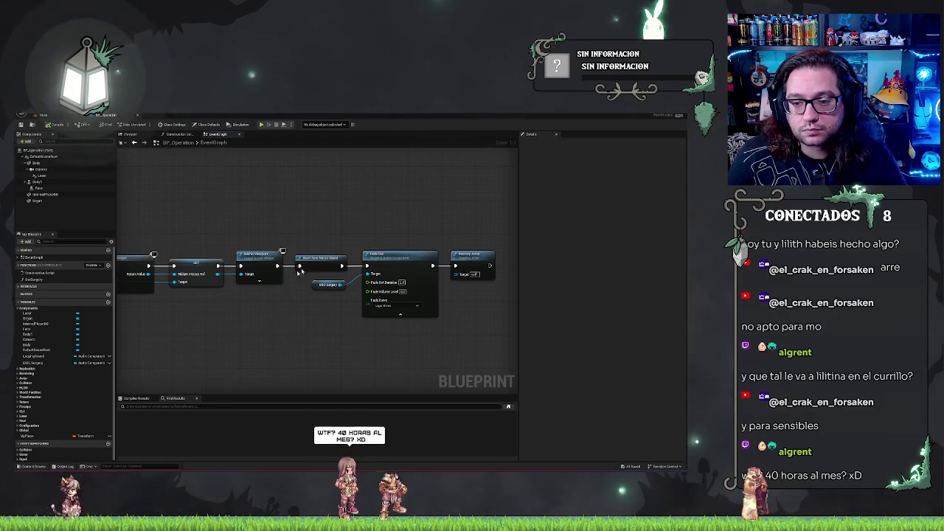
pyautogui.scroll(-8, 348, 243)
pyautogui.scroll(5, 339, 276)
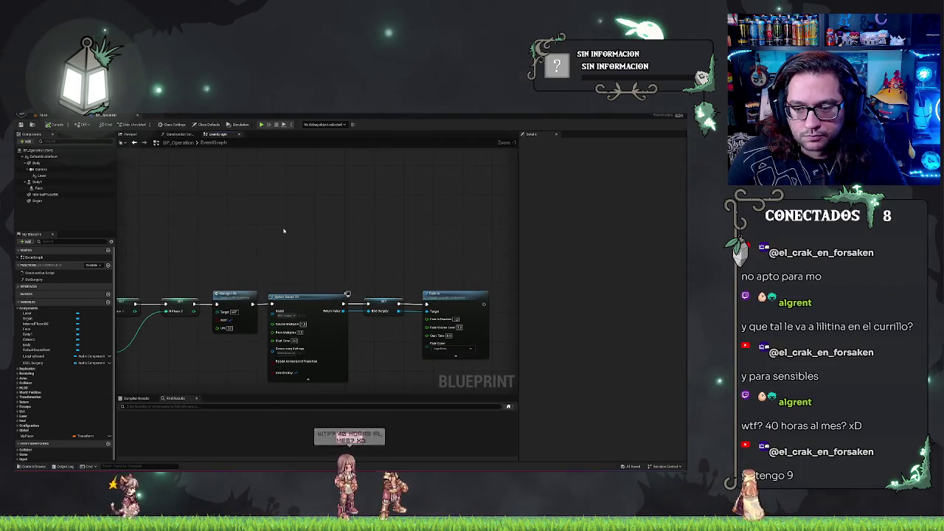
pyautogui.moveTo(270, 228); pyautogui.dragTo(493, 379)
pyautogui.moveTo(316, 238); pyautogui.dragTo(299, 243)
pyautogui.scroll(-3, 299, 243)
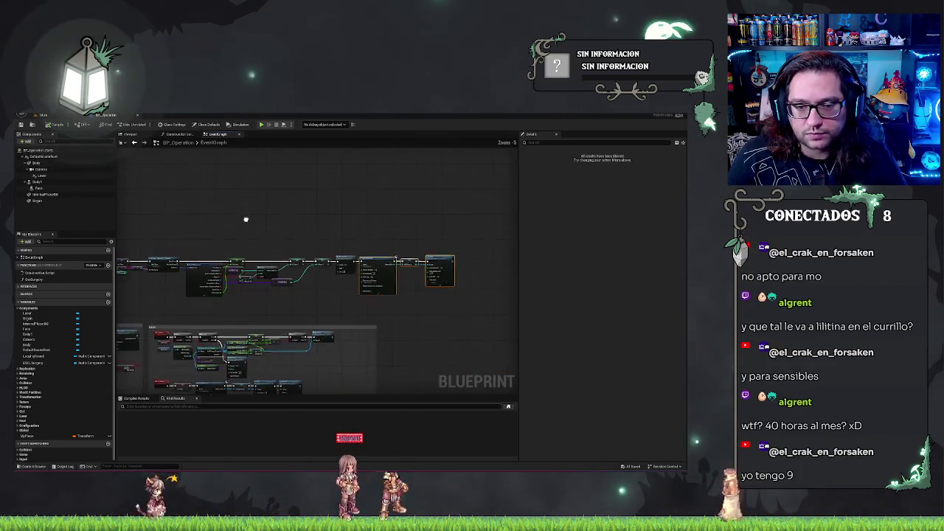
pyautogui.scroll(4, 335, 242)
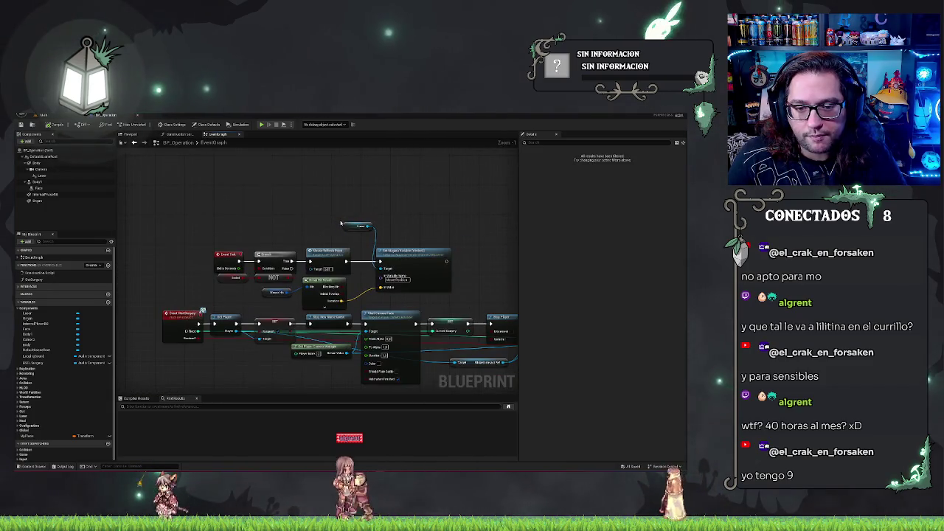
pyautogui.moveTo(465, 222); pyautogui.dragTo(469, 181)
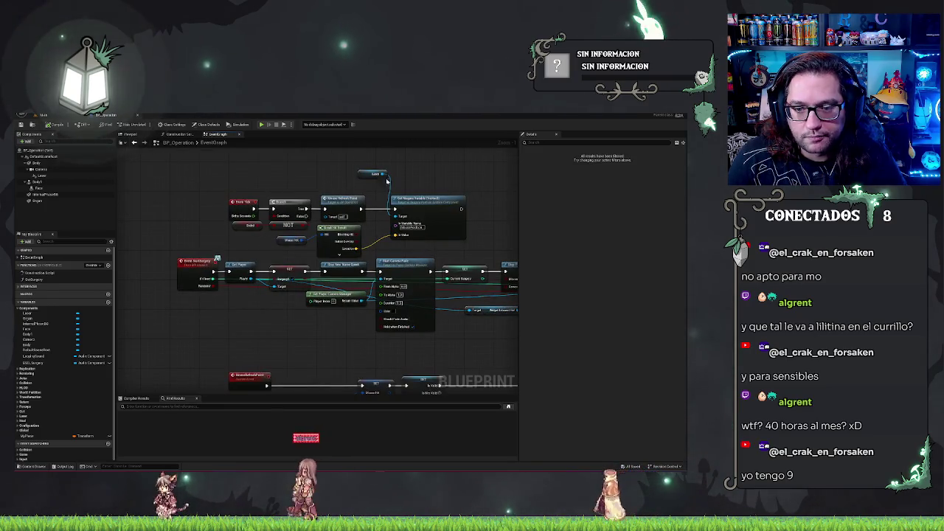
pyautogui.moveTo(206, 195); pyautogui.dragTo(425, 249)
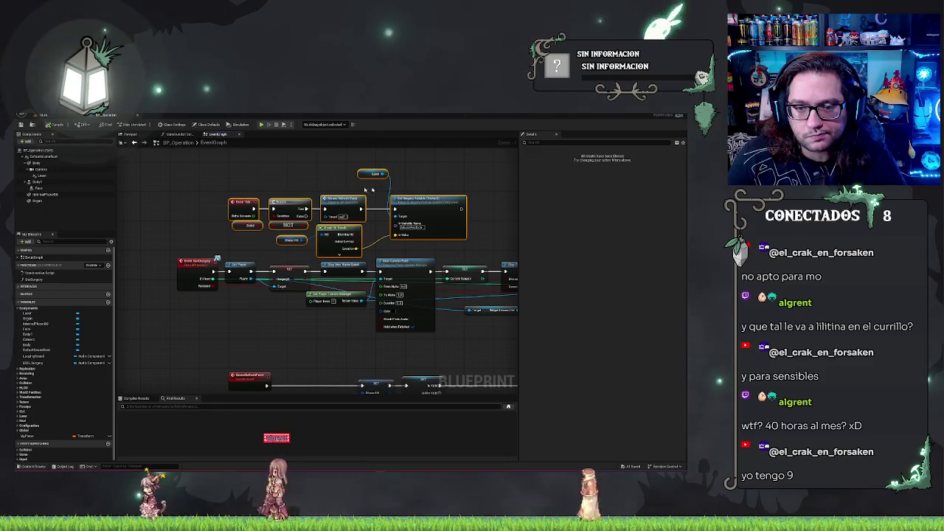
pyautogui.scroll(-5, 265, 229)
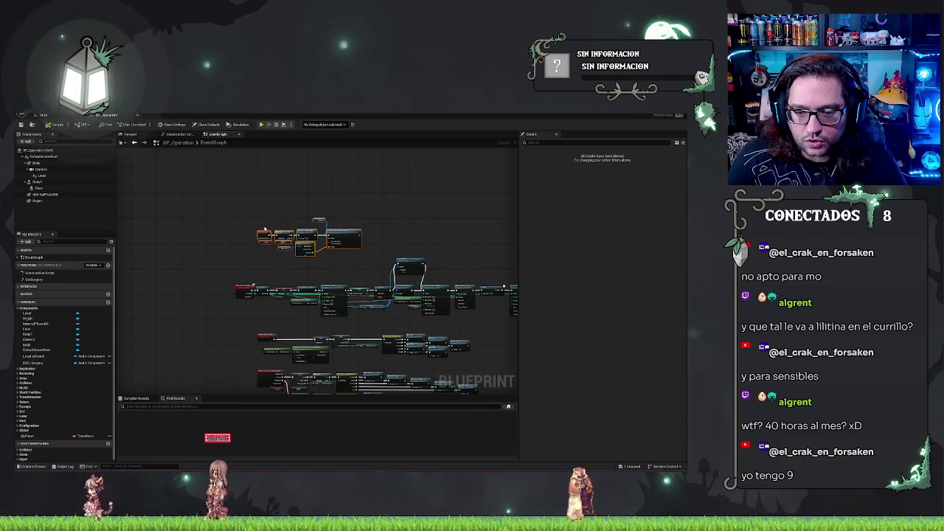
pyautogui.scroll(4, 342, 282)
pyautogui.moveTo(342, 281); pyautogui.dragTo(444, 242)
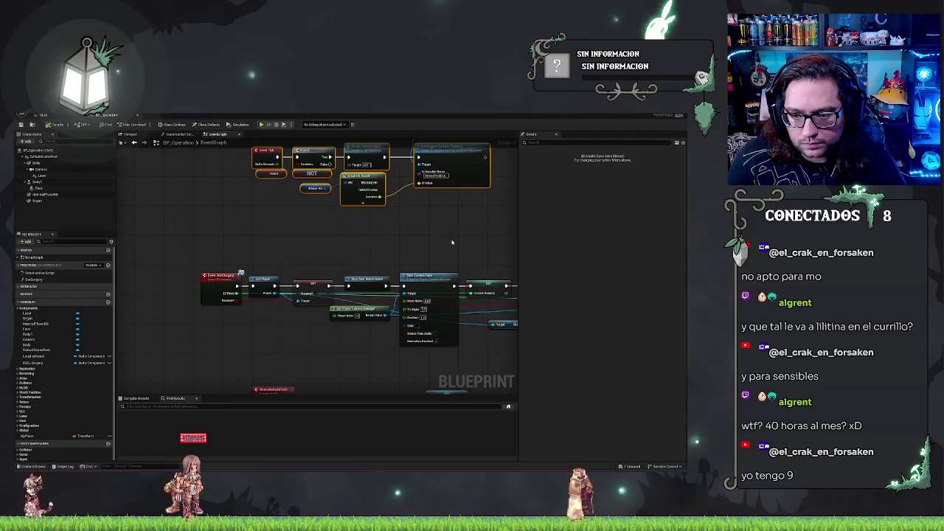
pyautogui.moveTo(452, 242)
pyautogui.mouseDown()
pyautogui.moveTo(305, 223)
pyautogui.moveTo(124, 223)
pyautogui.mouseUp()
pyautogui.moveTo(391, 207); pyautogui.dragTo(278, 273)
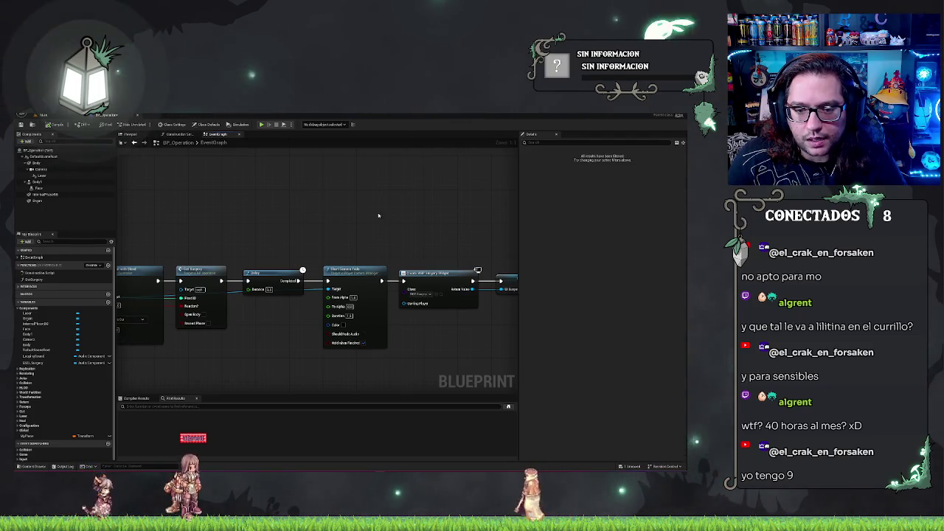
pyautogui.moveTo(378, 215); pyautogui.dragTo(268, 204)
pyautogui.scroll(-6, 207, 269)
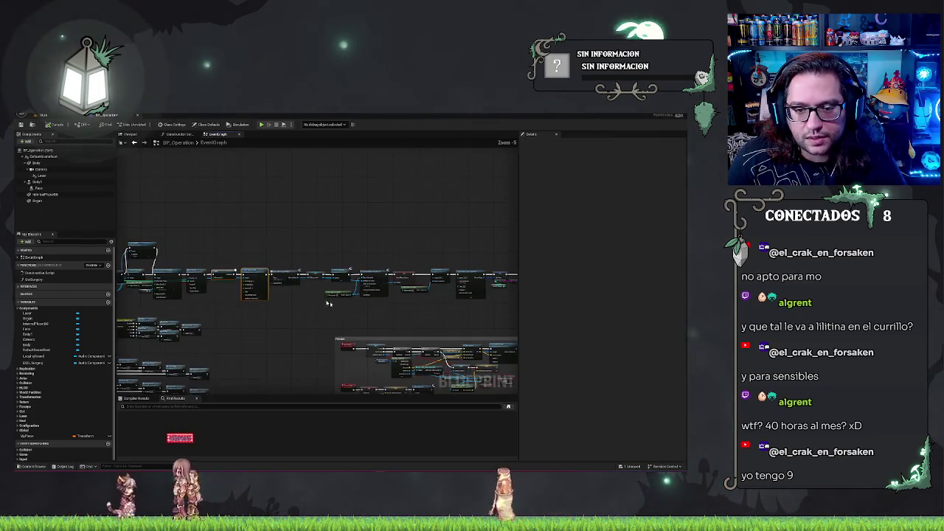
# - Delete a large node group, undo it, then drag the remaining nodes into one aligned row
pyautogui.moveTo(278, 294); pyautogui.dragTo(446, 324)
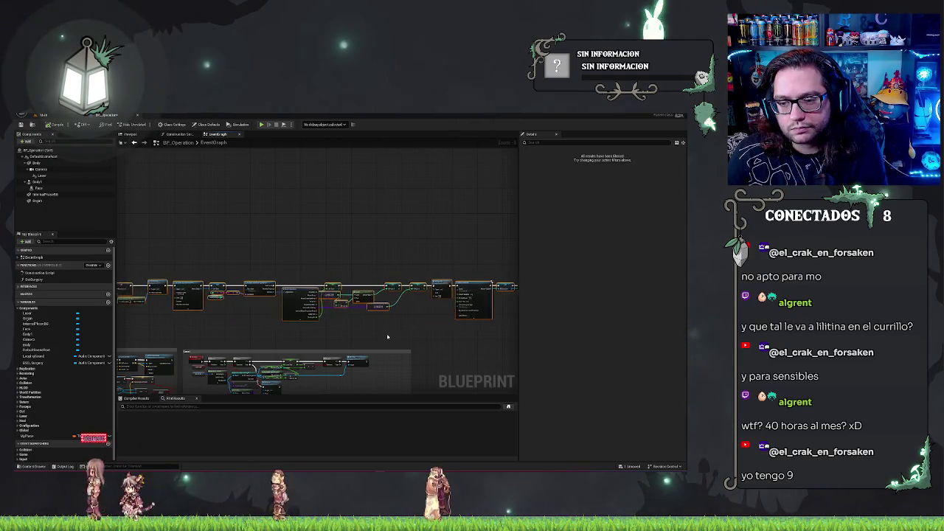
pyautogui.press('Delete')
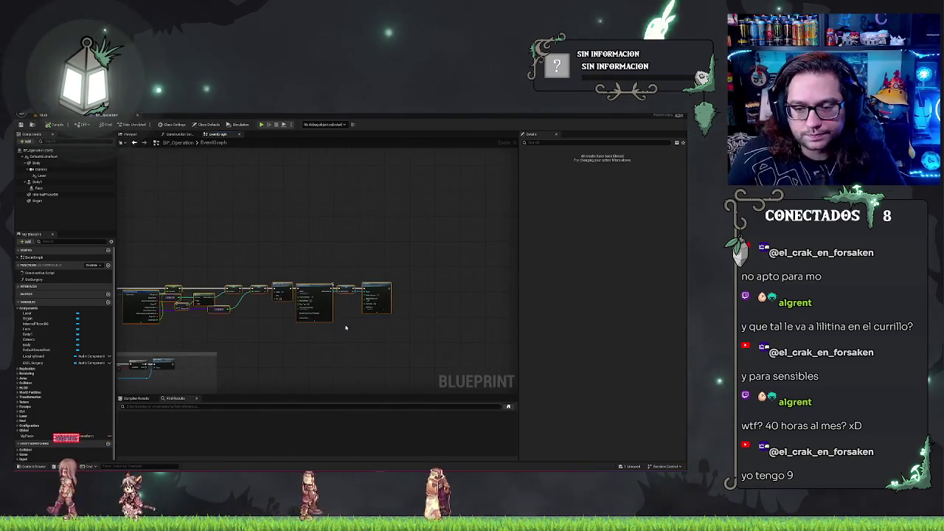
pyautogui.press('Escape')
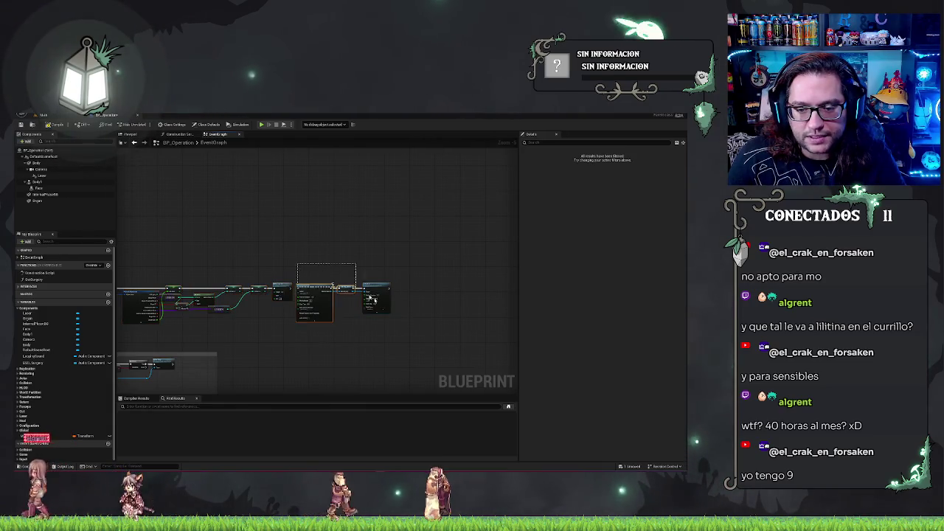
pyautogui.hotkey('ctrl', 'z')
pyautogui.moveTo(408, 286)
pyautogui.mouseDown()
pyautogui.moveTo(211, 214)
pyautogui.moveTo(162, 244)
pyautogui.moveTo(265, 217)
pyautogui.moveTo(237, 256)
pyautogui.moveTo(312, 288)
pyautogui.mouseUp()
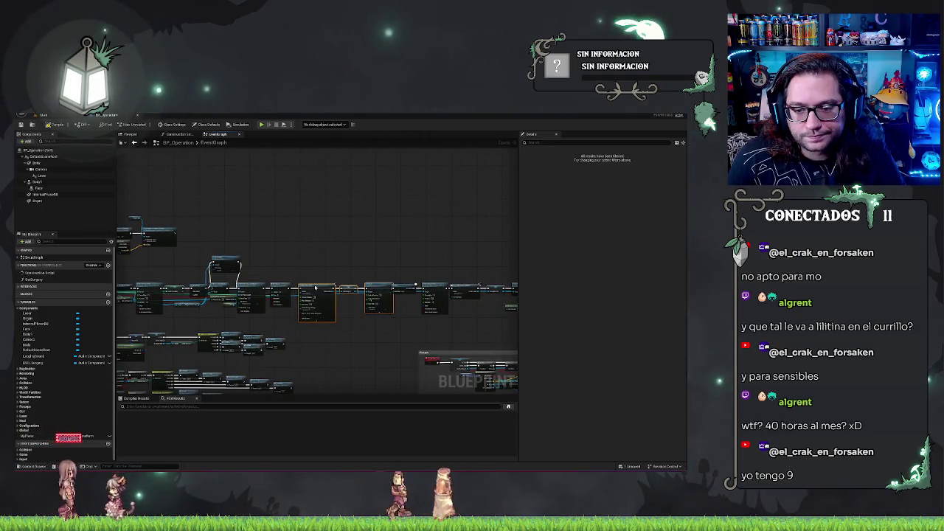
pyautogui.scroll(3, 310, 290)
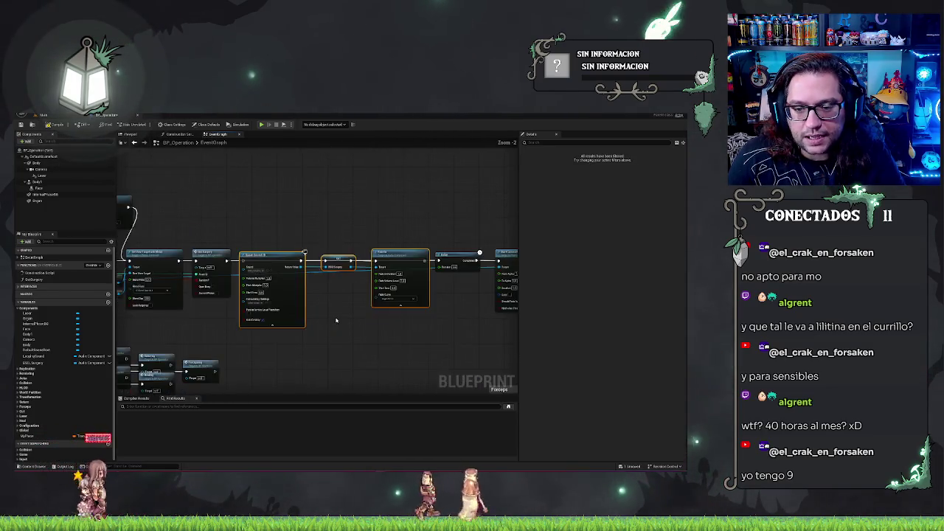
pyautogui.moveTo(309, 292); pyautogui.dragTo(206, 291)
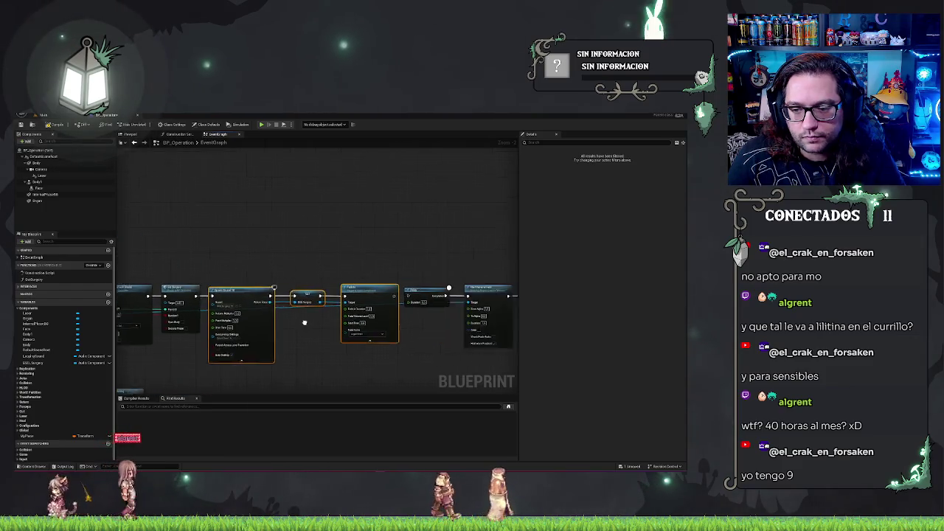
pyautogui.moveTo(390, 298); pyautogui.dragTo(387, 297)
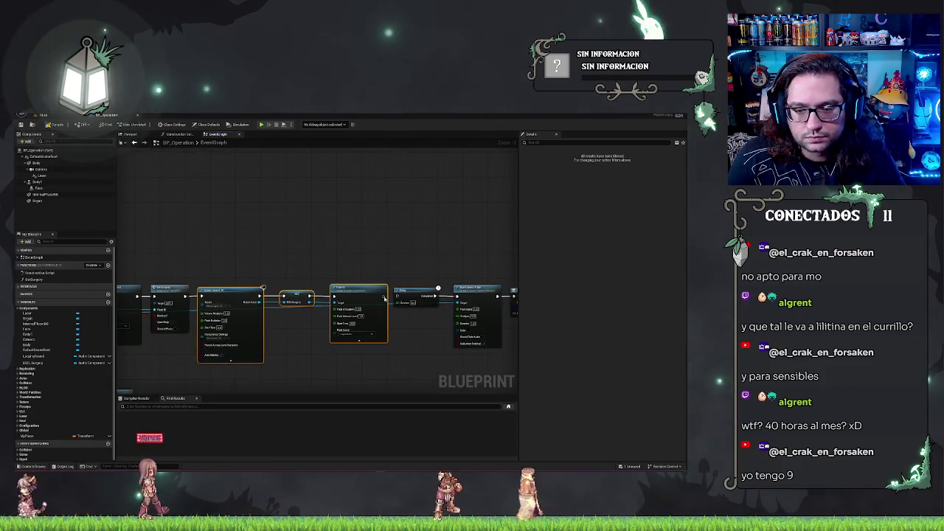
pyautogui.click(394, 269)
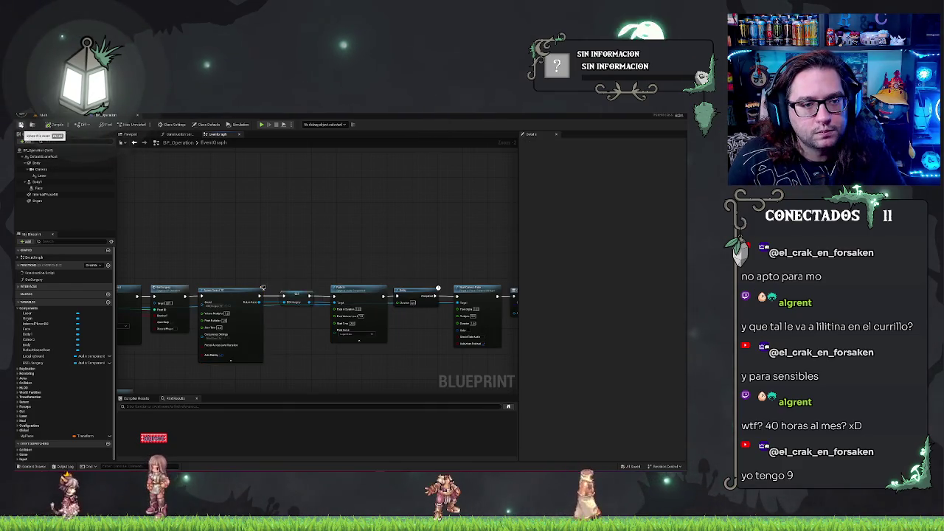
# - Playtest the intro dialogue by talking to the patient and advancing a line, then stop
pyautogui.hotkey('alt', 'Tab')
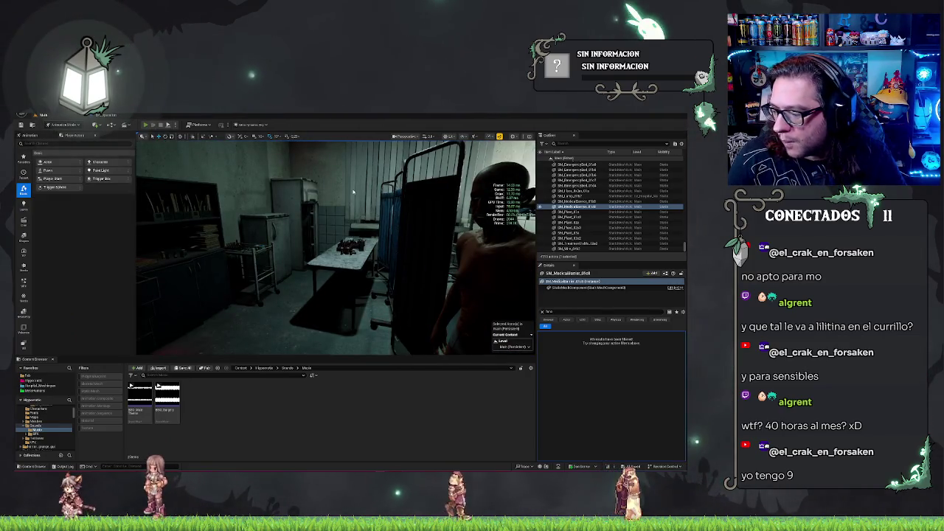
pyautogui.hotkey('alt', 'p')
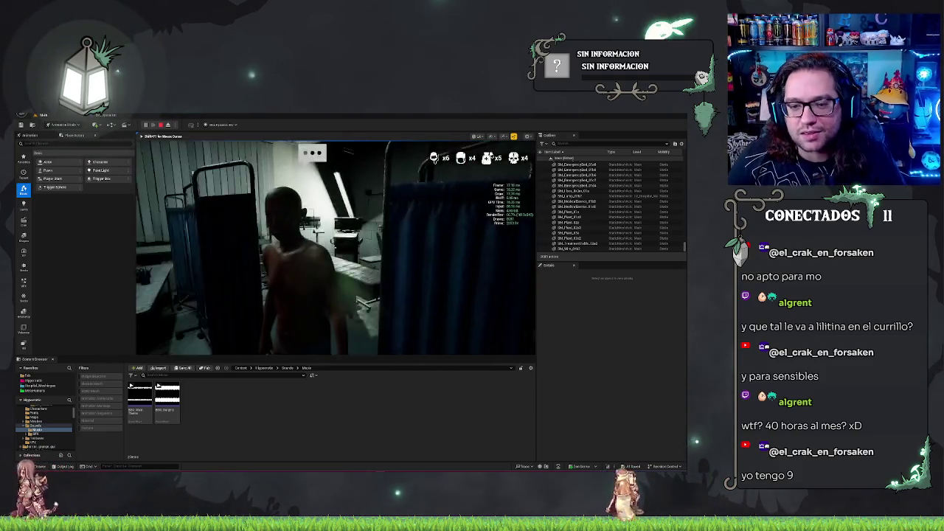
pyautogui.press('e')
pyautogui.click(445, 318)
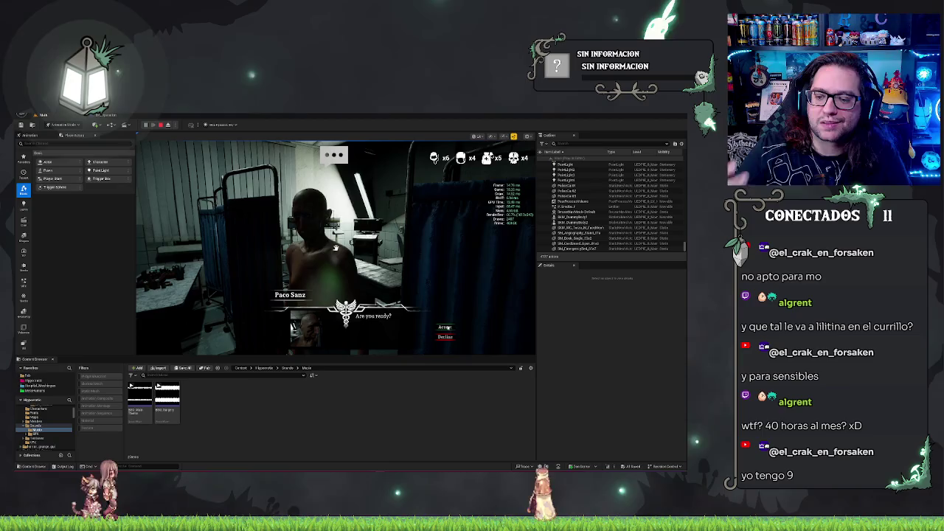
pyautogui.press('Escape')
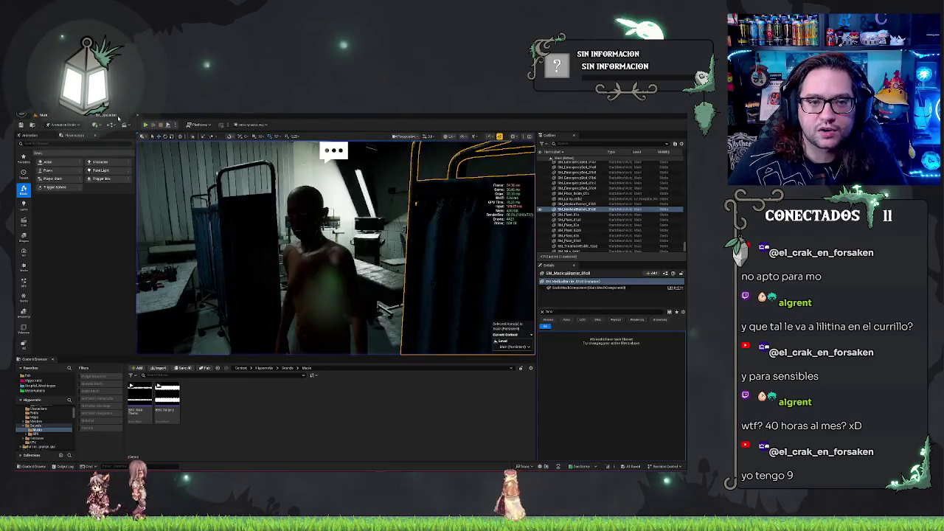
pyautogui.scroll(2, 393, 337)
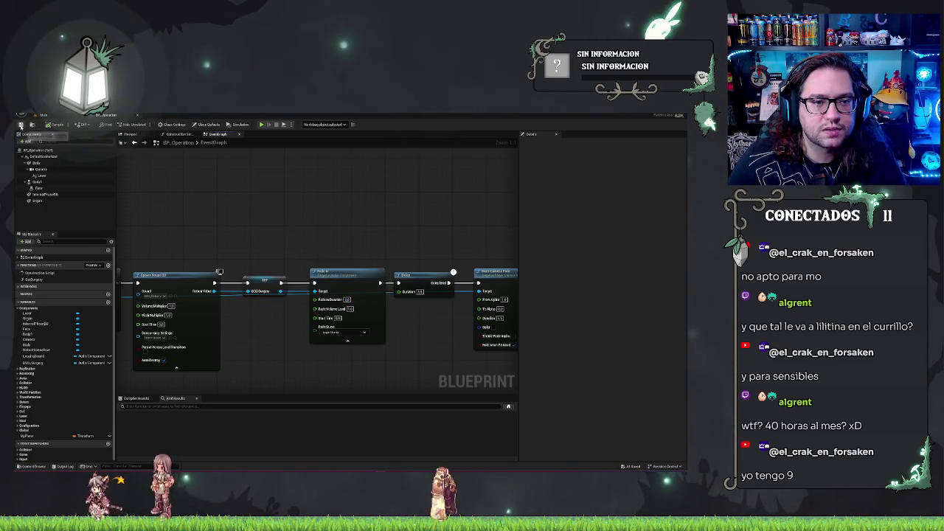
pyautogui.click(43, 116)
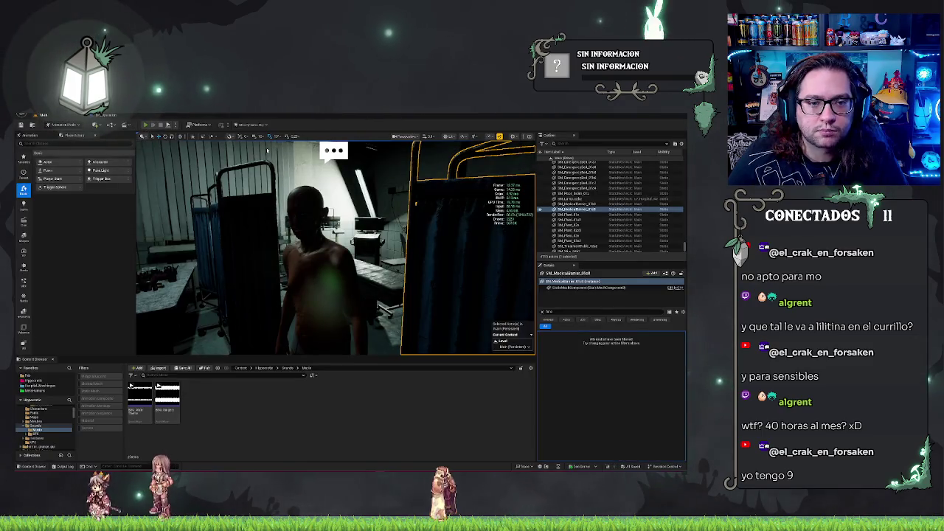
# - Replay through accepting the surgery, then stop and show the BP_Operation event graph
pyautogui.hotkey('alt', 'p')
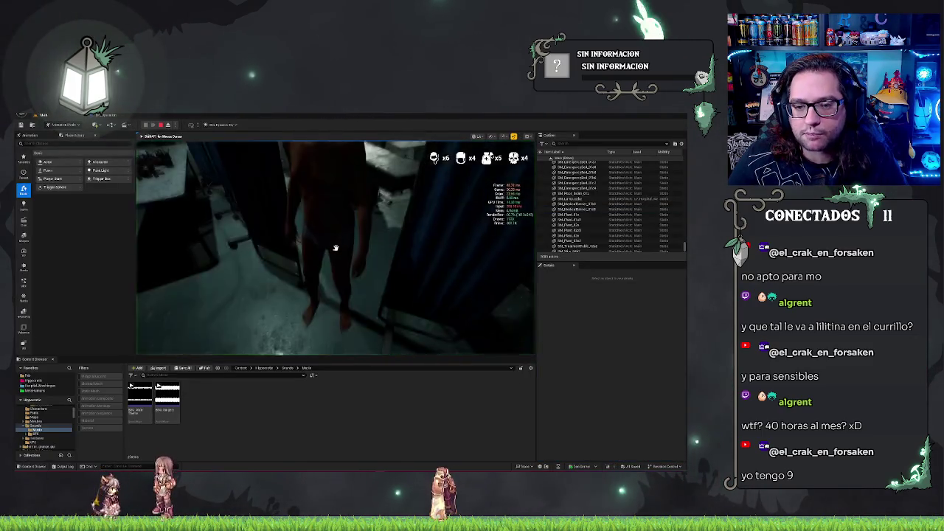
pyautogui.click(440, 319)
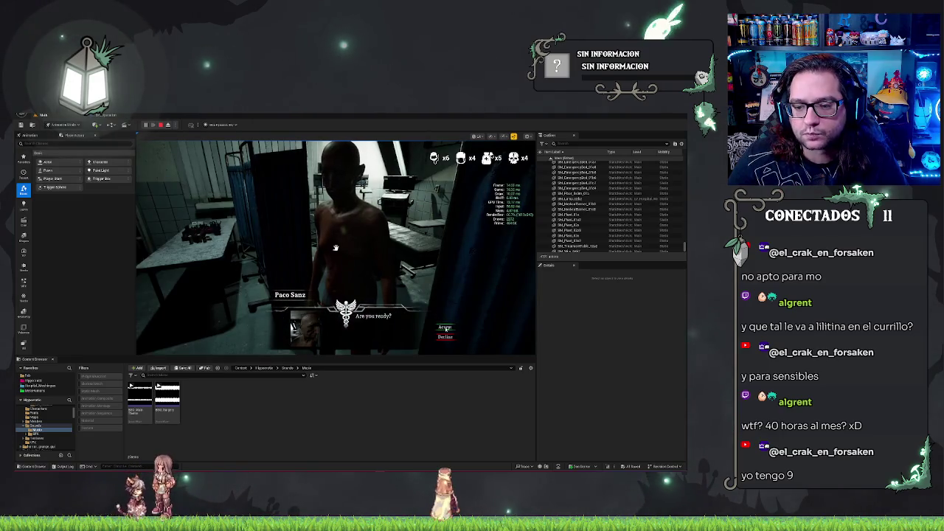
pyautogui.click(445, 327)
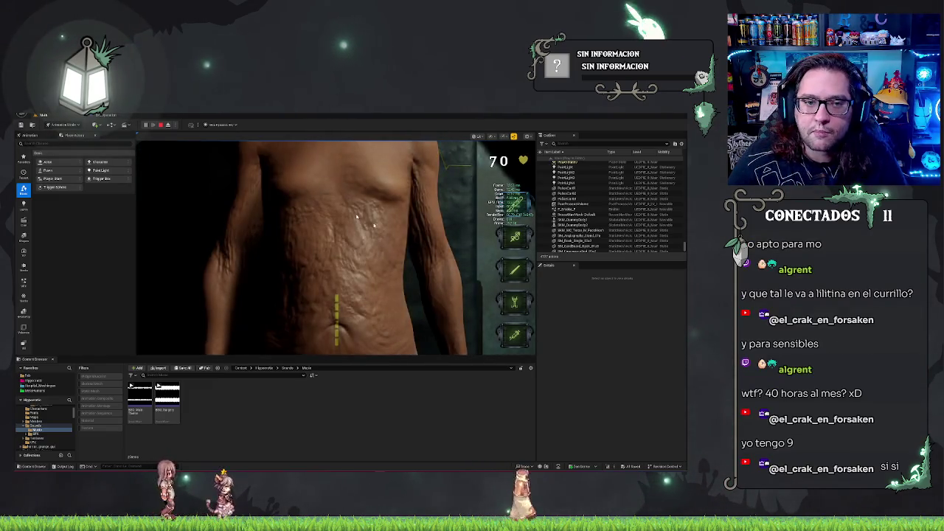
pyautogui.press('Escape')
pyautogui.click(110, 115)
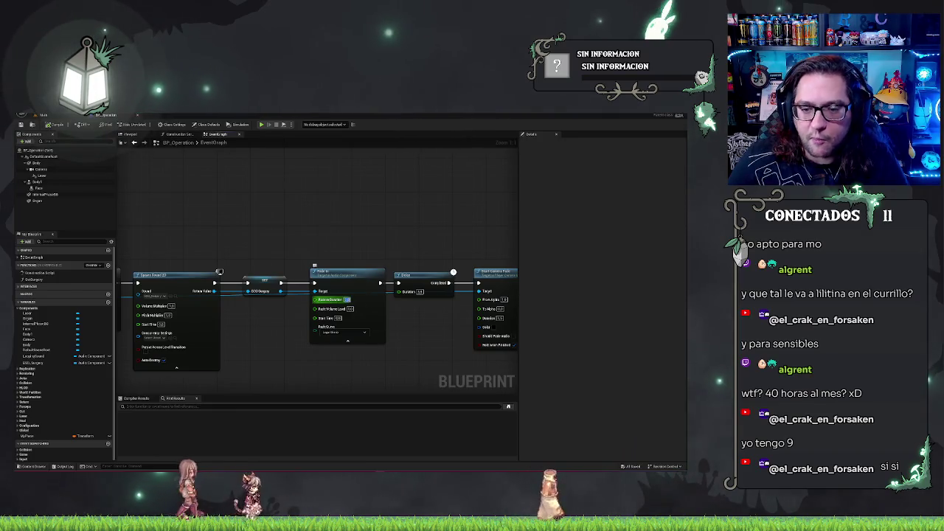
# - Set the Fade In node's Fade Curve to Linear and go back to the level to test
pyautogui.click(349, 333)
pyautogui.click(327, 339)
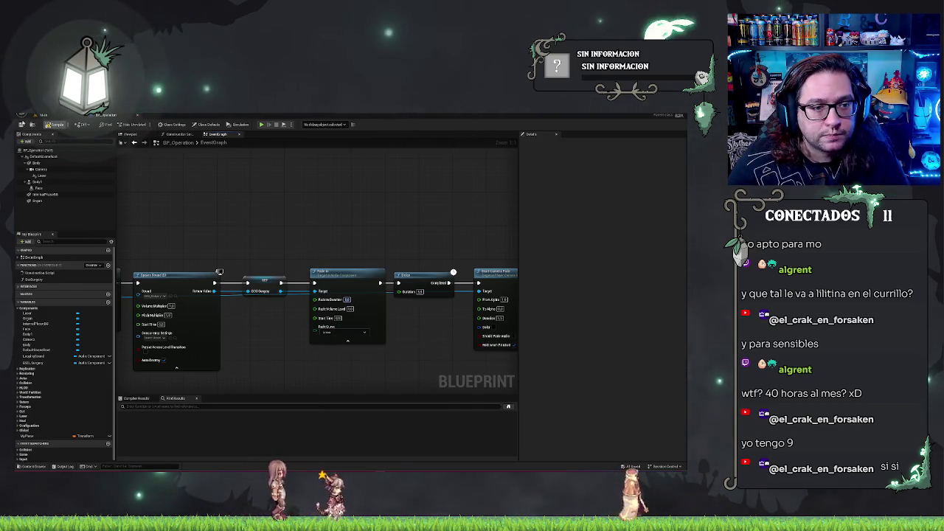
pyautogui.click(43, 115)
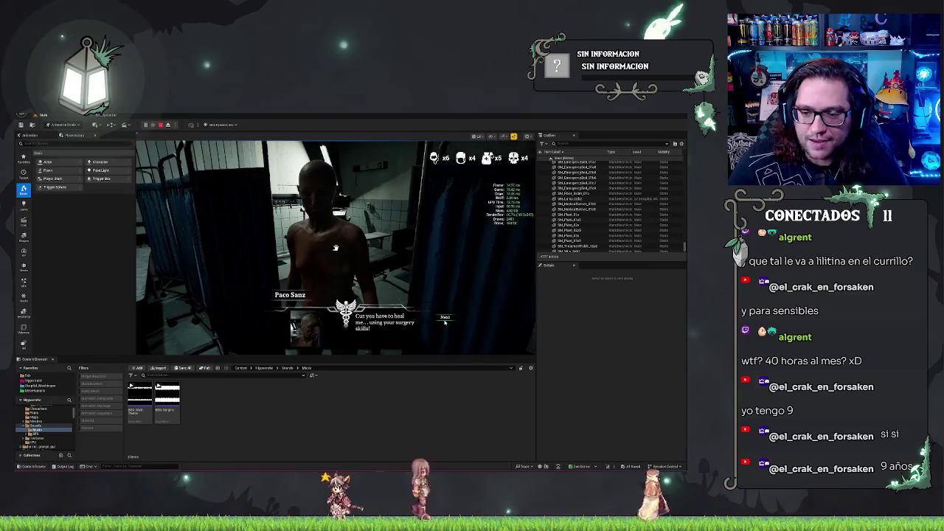
# - Click through the patient's dialogue into surgery, then stop and glance at the BP_Operation graph
pyautogui.click(443, 323)
pyautogui.click(445, 318)
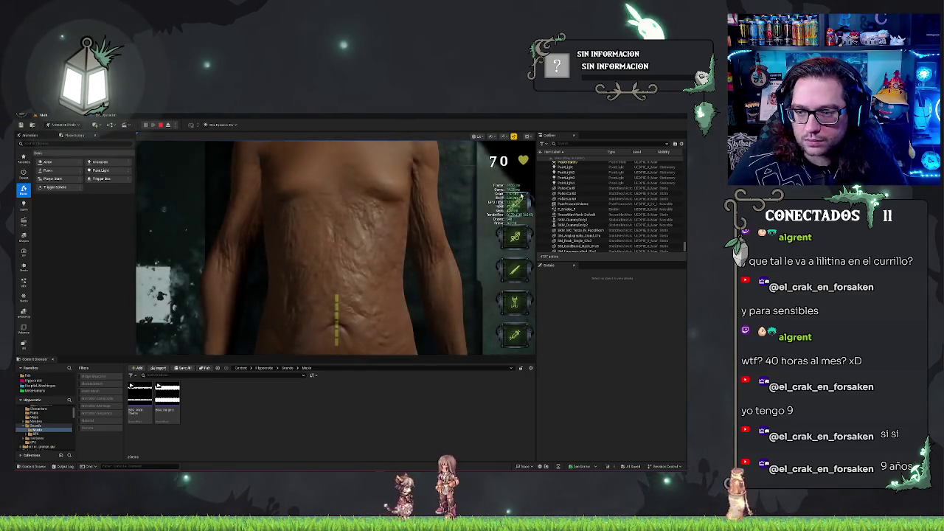
pyautogui.press('Escape')
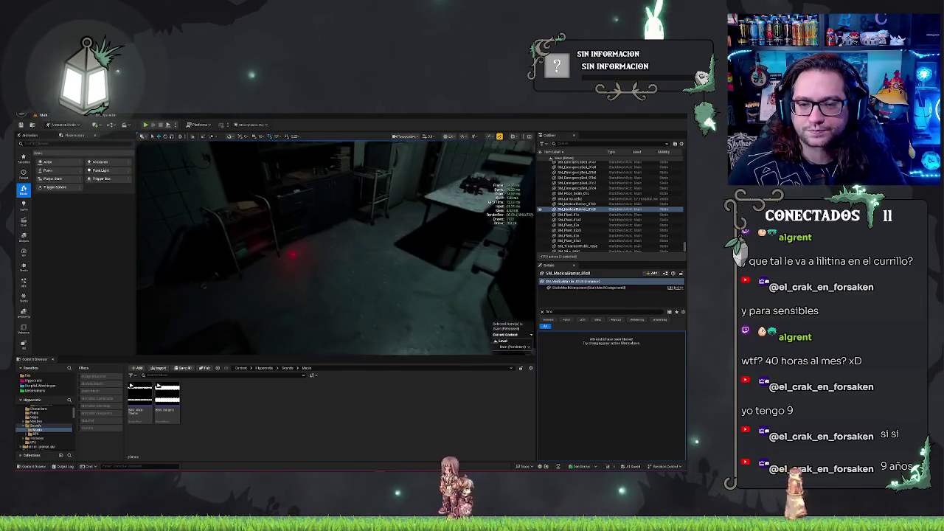
pyautogui.click(140, 116)
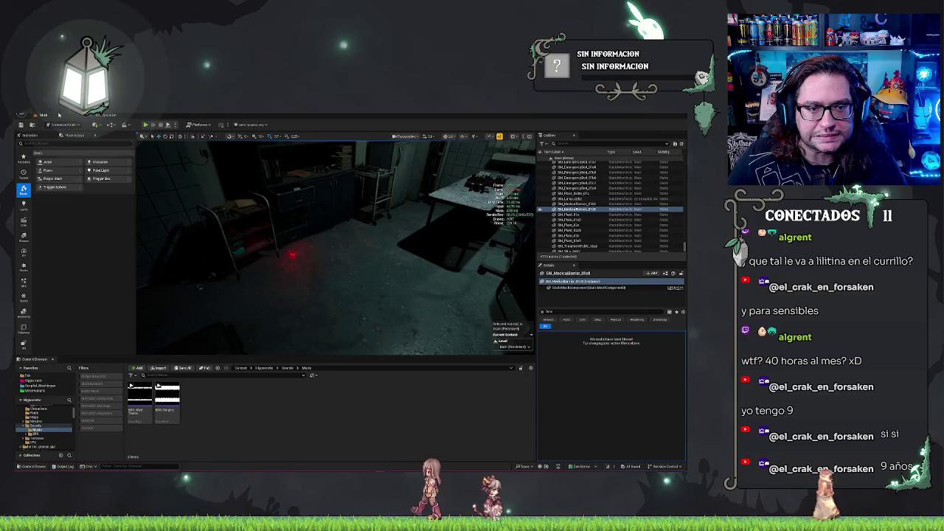
pyautogui.click(43, 116)
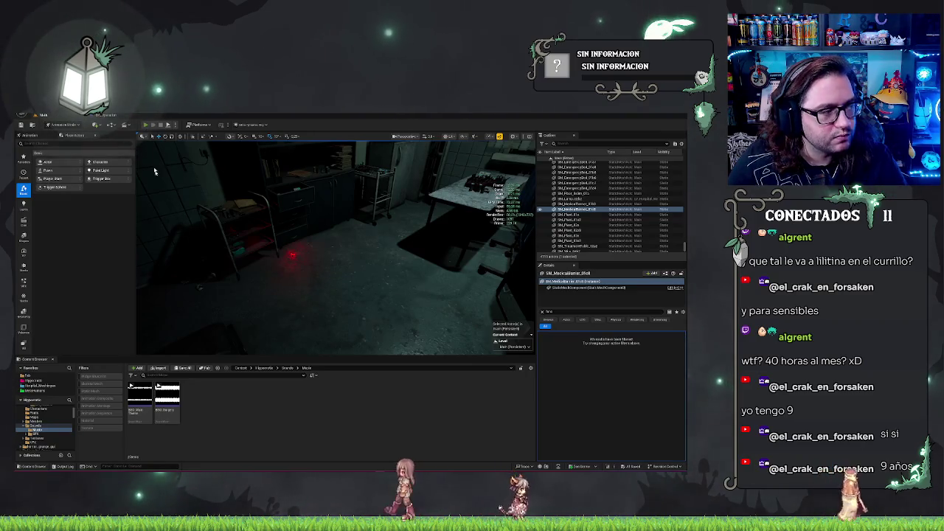
# - Replay the surgery from the dialogue through picking the bottom tool, then stop
pyautogui.click(146, 125)
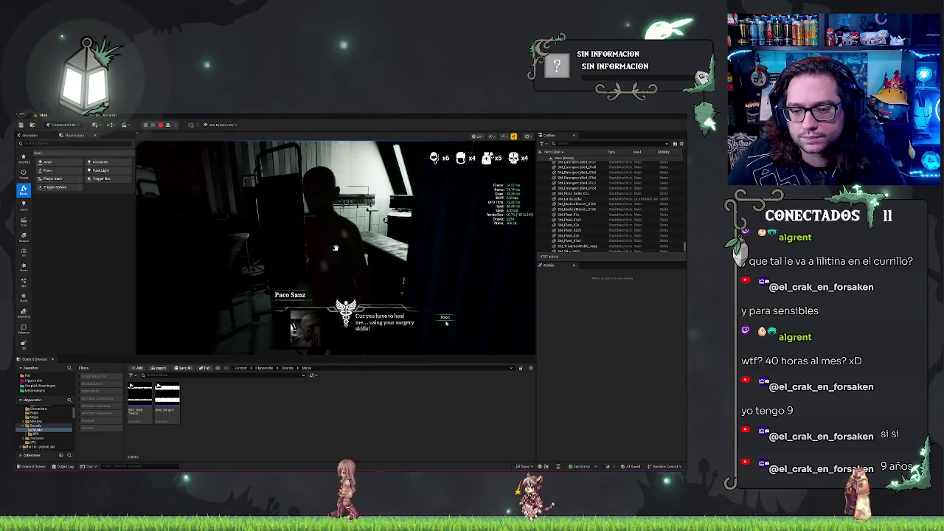
pyautogui.click(446, 318)
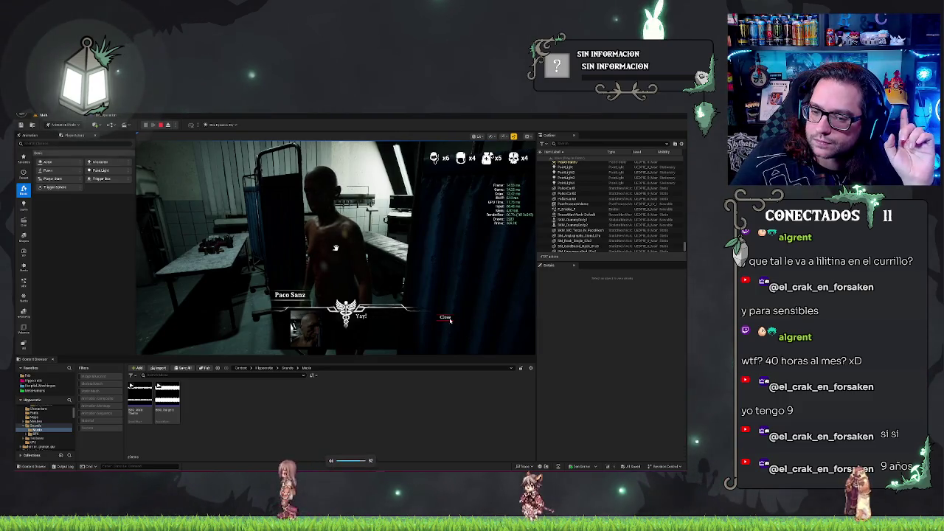
pyautogui.click(445, 328)
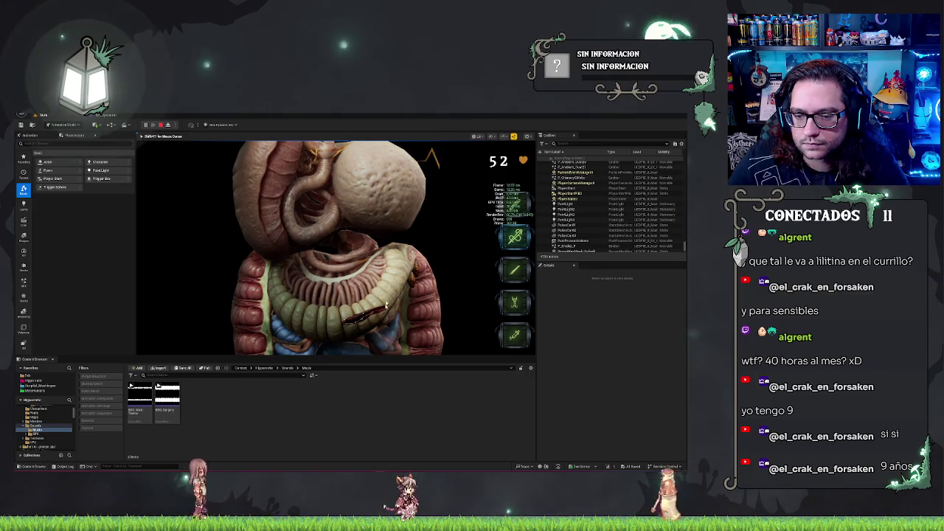
pyautogui.click(515, 335)
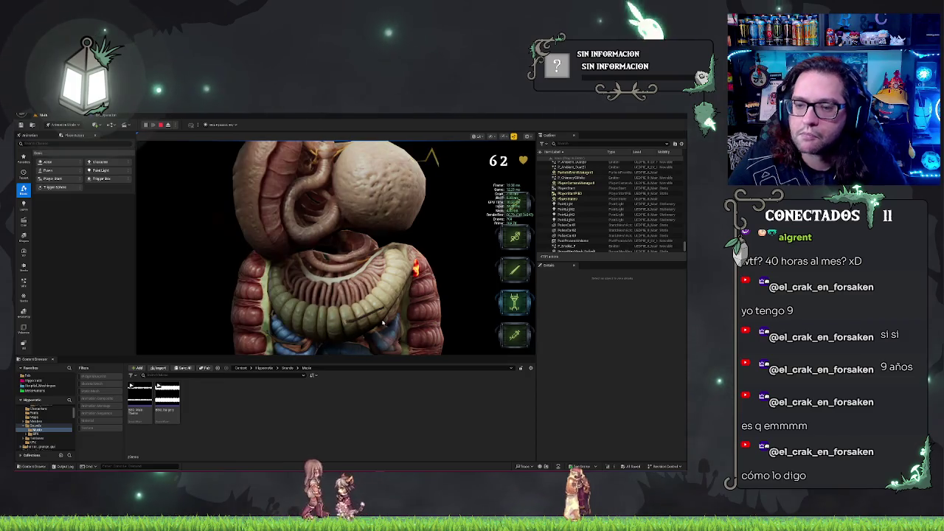
pyautogui.press('Escape')
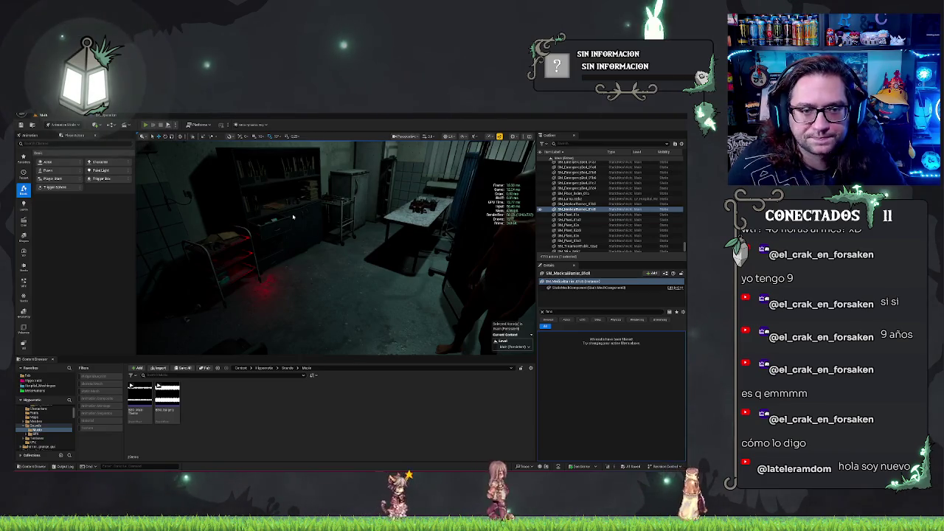
# - Start another run, accept the request, cut the abdominal incision, and sweep the laser across the organs
pyautogui.hotkey('alt', 'p')
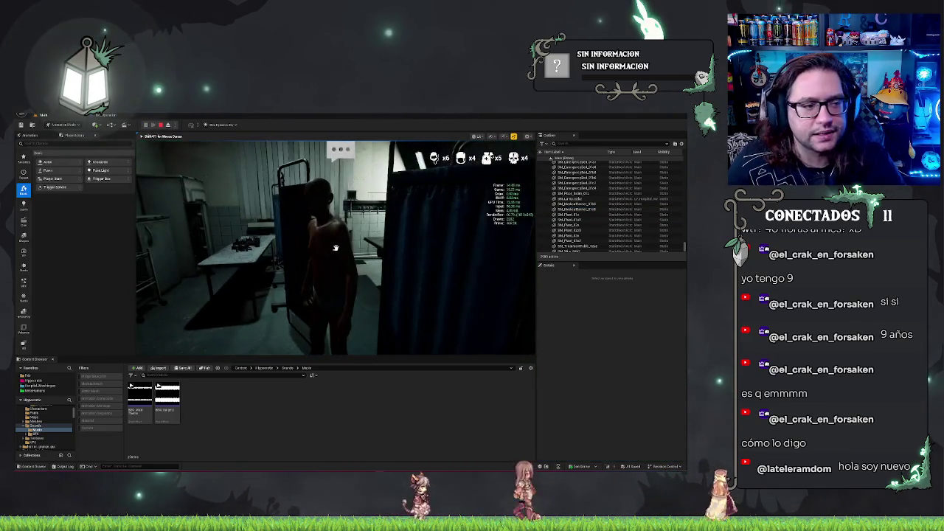
pyautogui.click(445, 337)
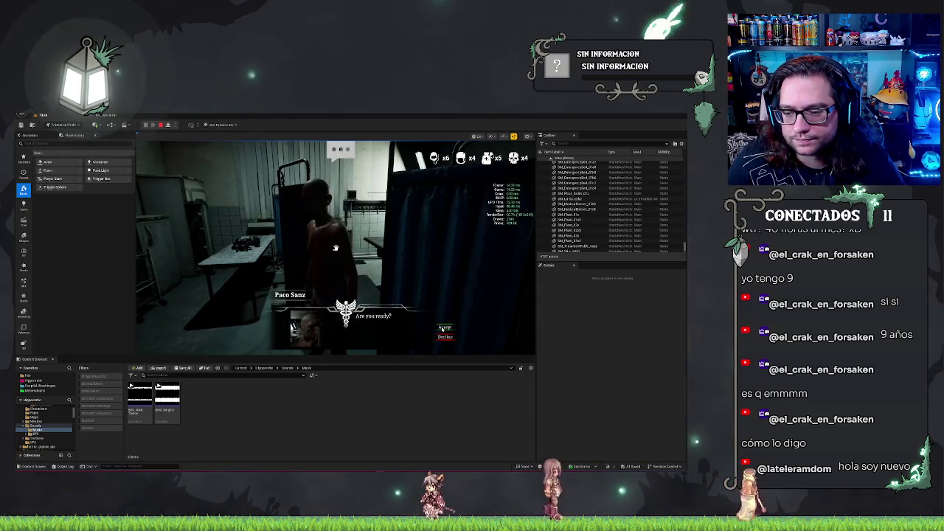
pyautogui.click(443, 327)
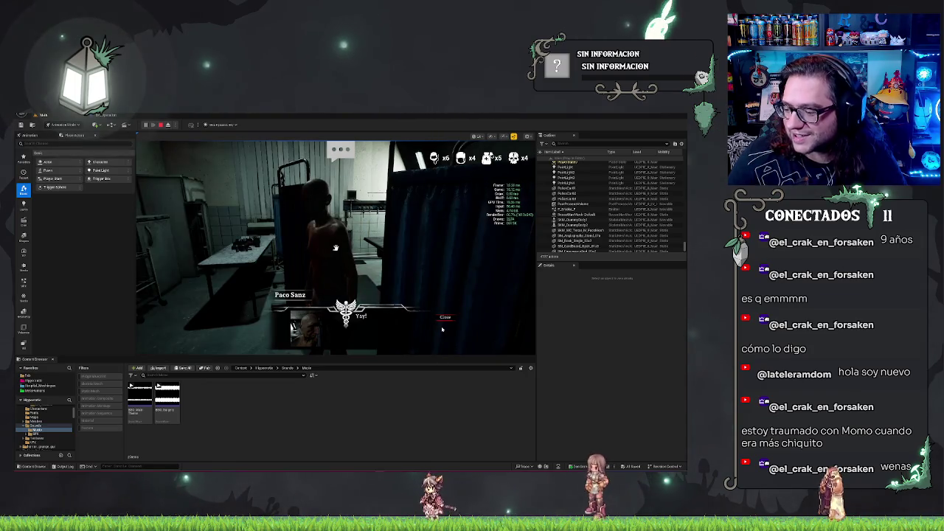
pyautogui.click(445, 317)
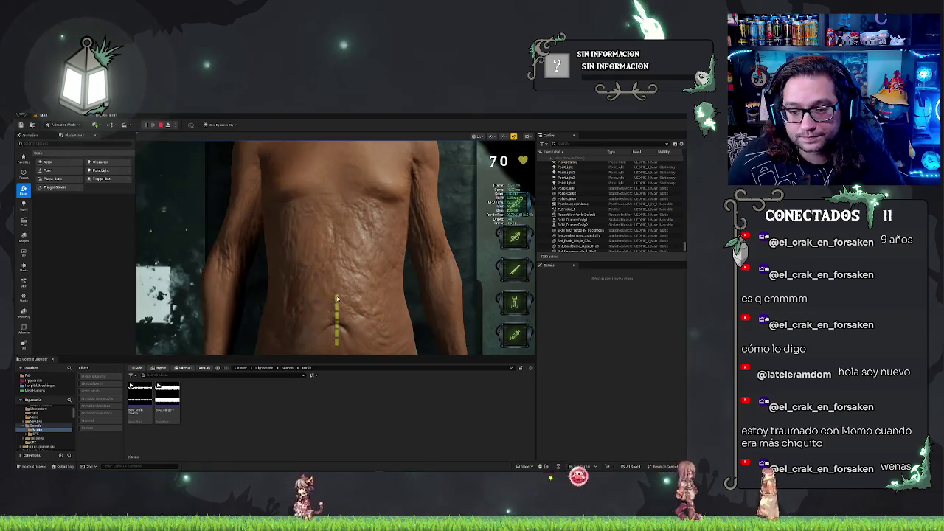
pyautogui.moveTo(336, 295); pyautogui.dragTo(336, 350)
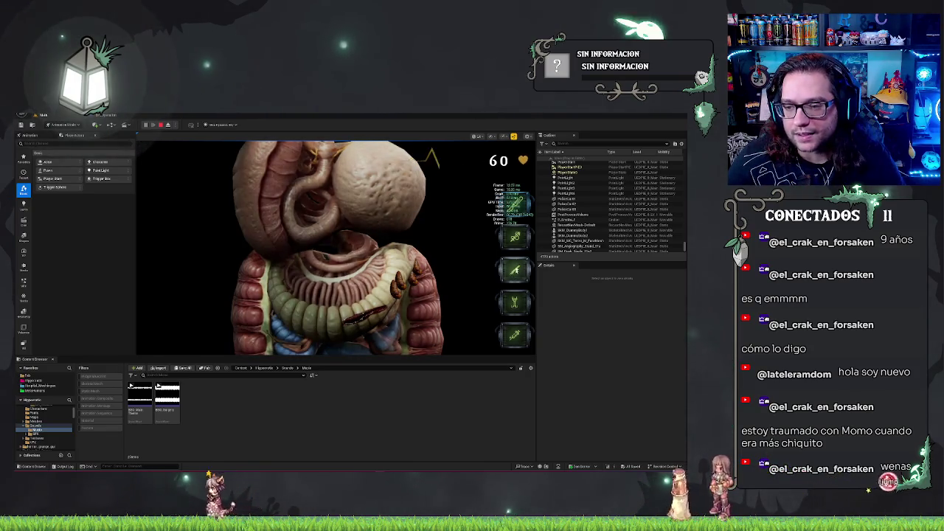
pyautogui.click(394, 292)
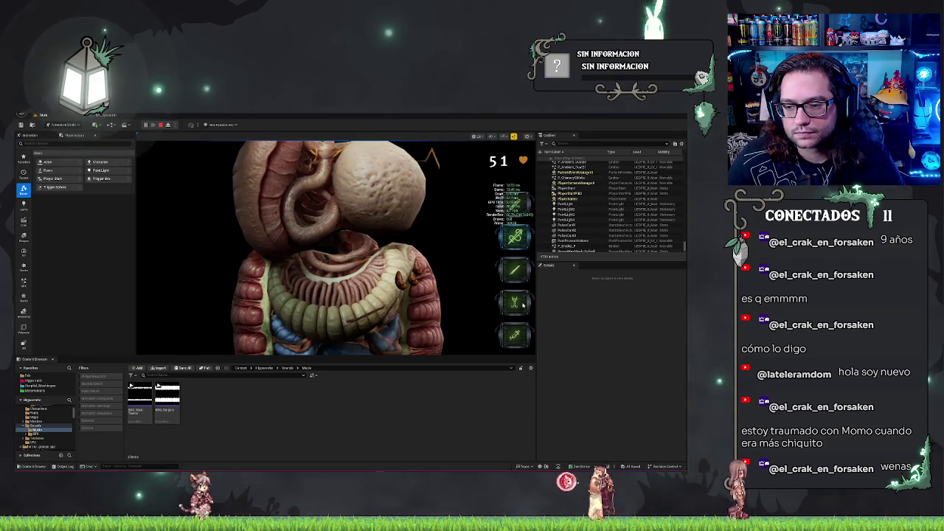
pyautogui.click(417, 272)
pyautogui.moveTo(417, 272)
pyautogui.mouseDown()
pyautogui.moveTo(406, 282)
pyautogui.moveTo(422, 276)
pyautogui.moveTo(414, 283)
pyautogui.moveTo(332, 281)
pyautogui.moveTo(391, 299)
pyautogui.mouseUp()
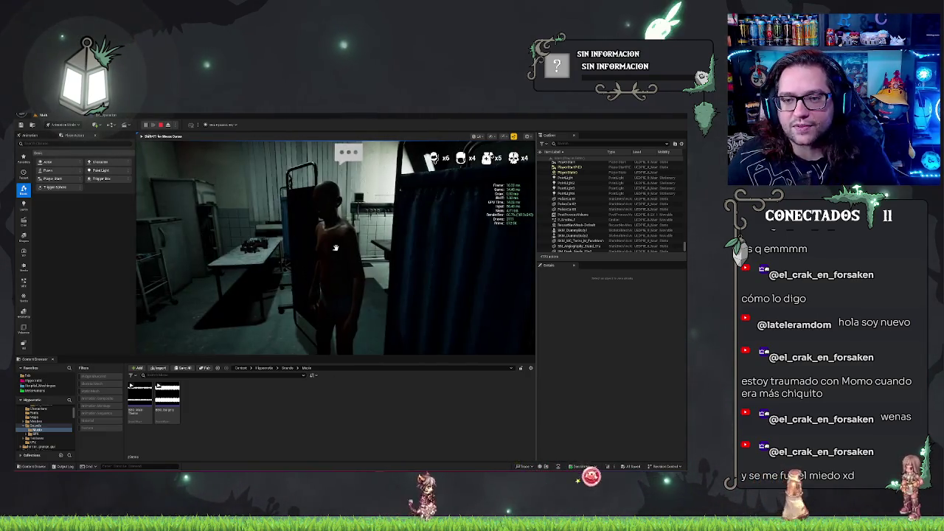
# - Stop play and open the BP_LaserTarget Blueprint from the Content Browser, zooming out its Event Graph
pyautogui.press('Escape')
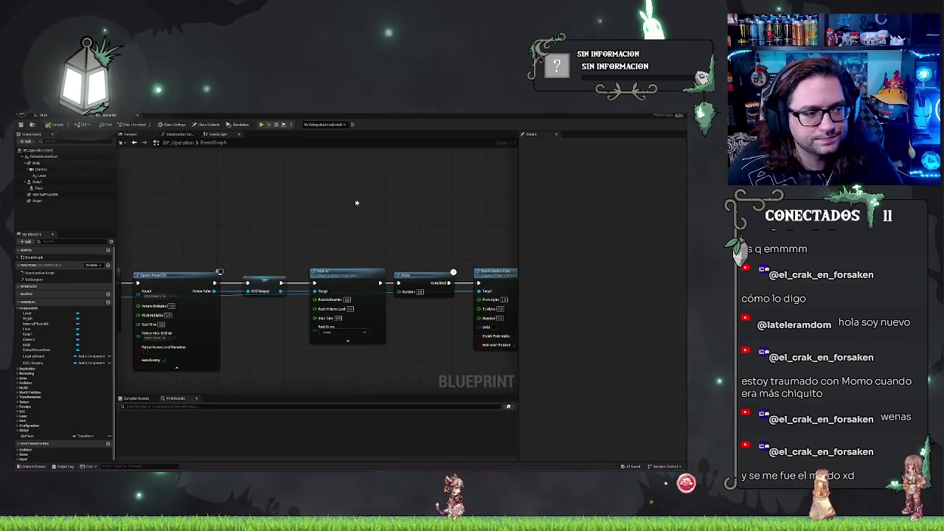
pyautogui.moveTo(355, 205); pyautogui.dragTo(452, 217)
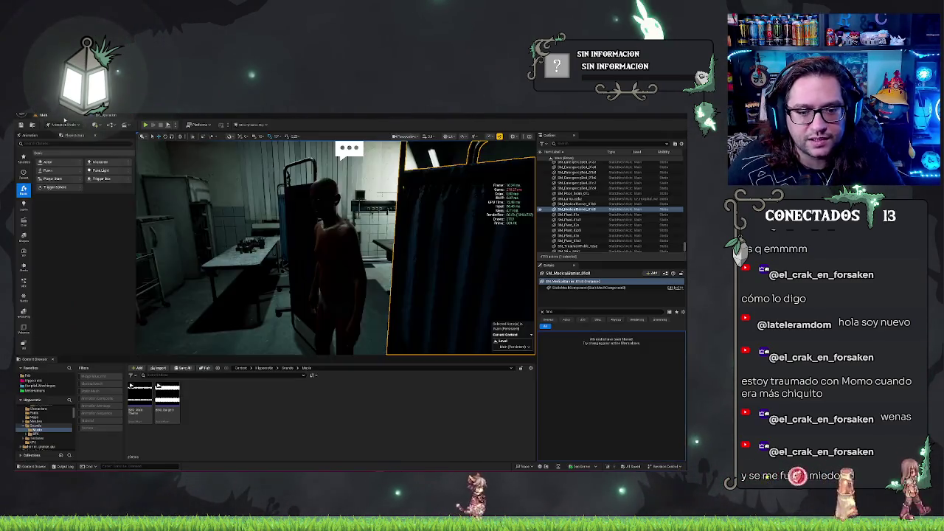
pyautogui.click(42, 115)
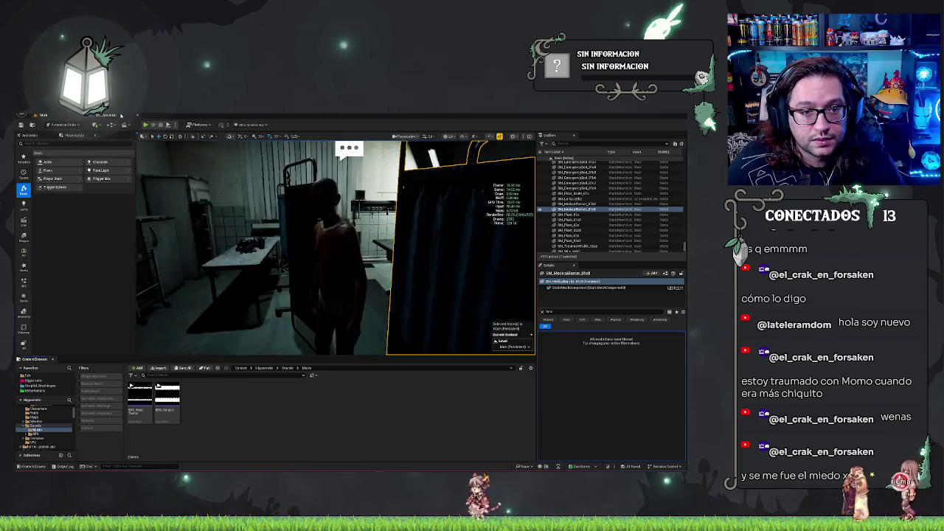
pyautogui.click(103, 115)
pyautogui.click(42, 115)
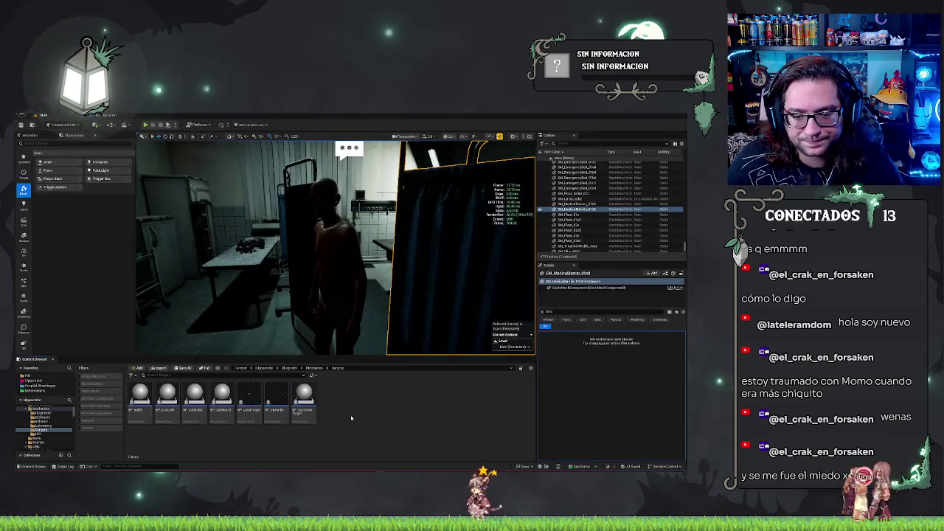
pyautogui.click(251, 396)
pyautogui.doubleClick(252, 396)
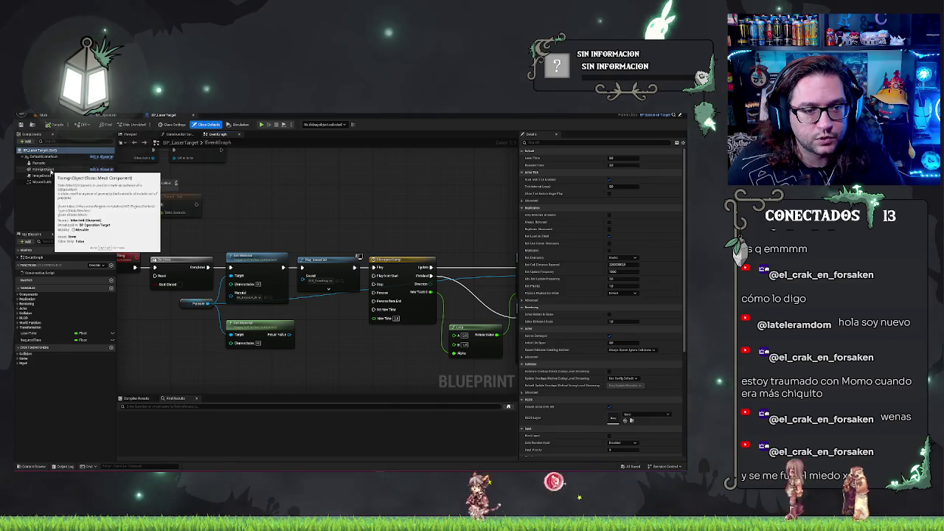
pyautogui.click(134, 144)
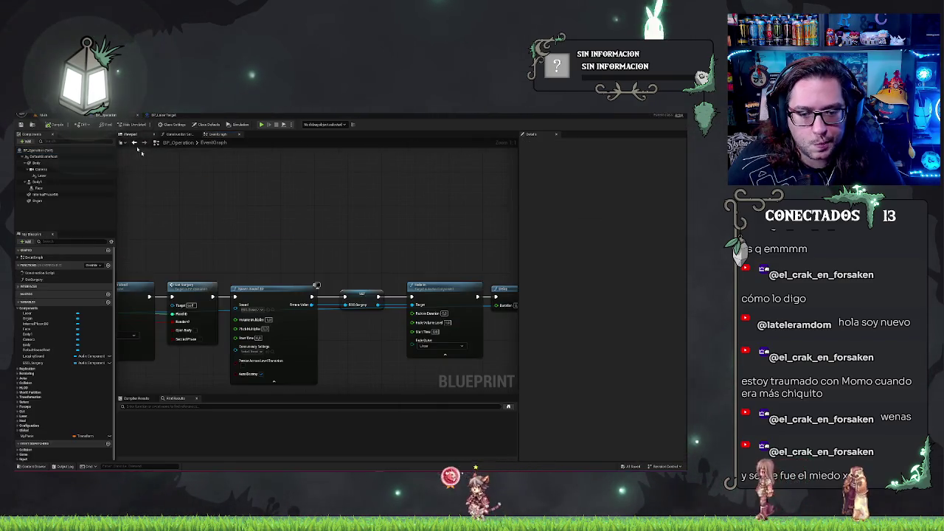
pyautogui.click(56, 118)
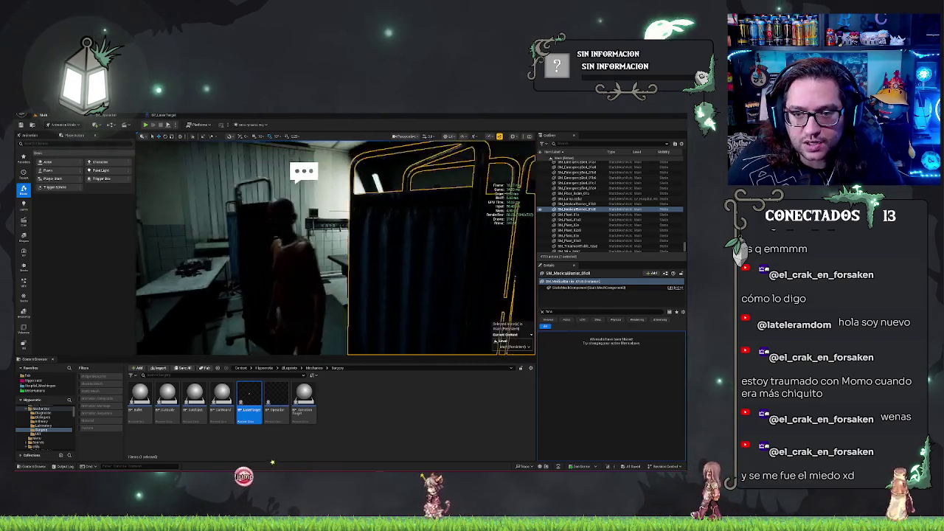
pyautogui.doubleClick(250, 395)
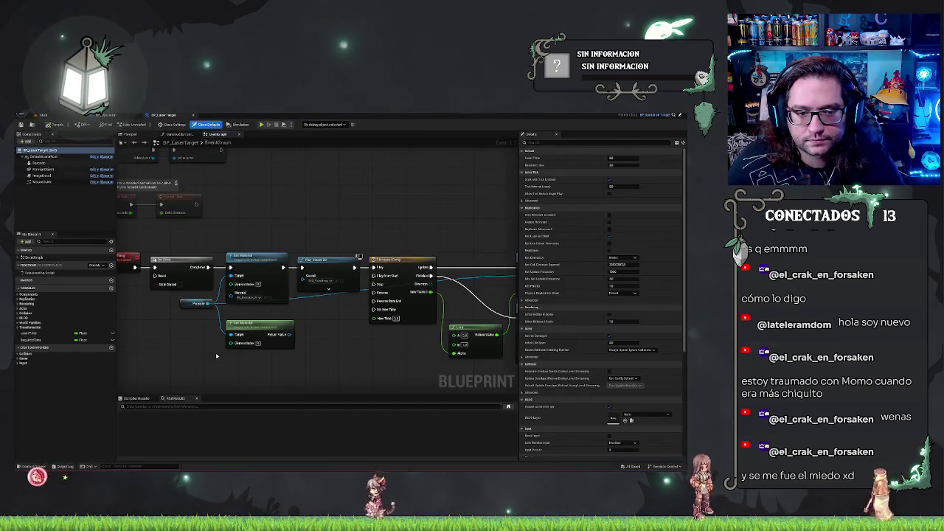
pyautogui.scroll(-3, 280, 387)
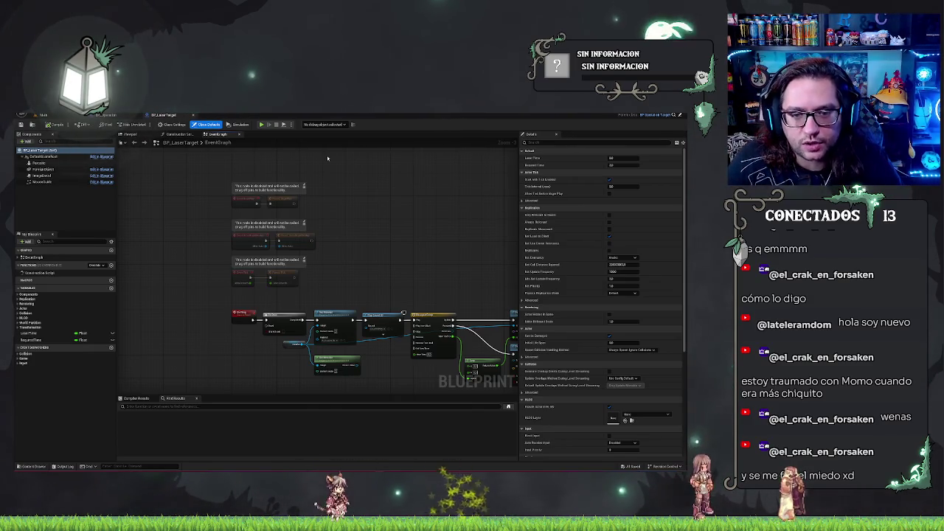
# - Add a BeginPlay event node in BP_LaserTarget, then undo the duplicate
pyautogui.rightClick(277, 234)
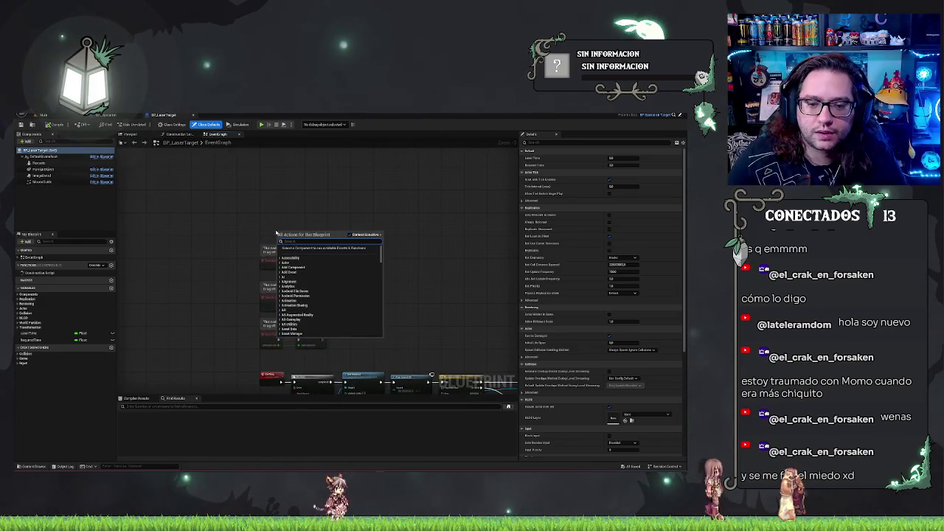
pyautogui.moveTo(354, 265)
pyautogui.mouseDown()
pyautogui.moveTo(303, 264)
pyautogui.moveTo(289, 219)
pyautogui.mouseUp()
pyautogui.rightClick(274, 199)
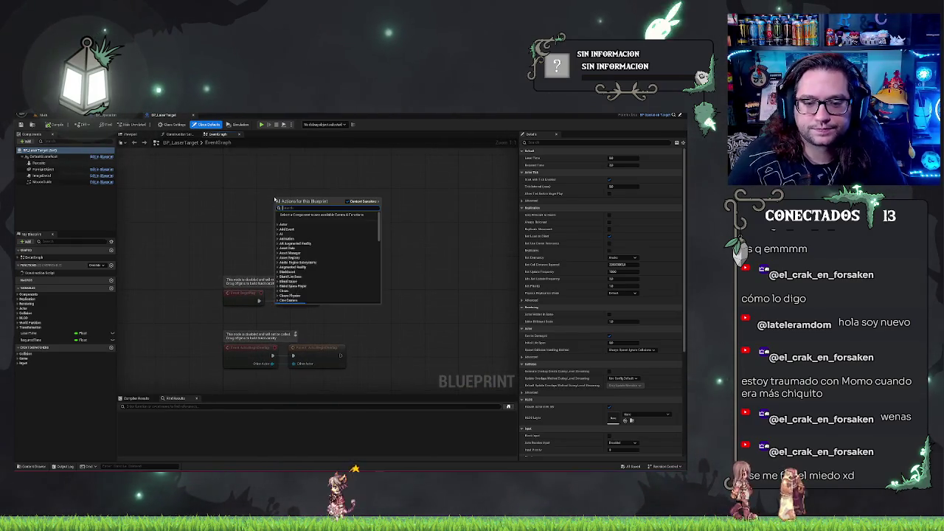
pyautogui.write('beginplay')
pyautogui.press('Return')
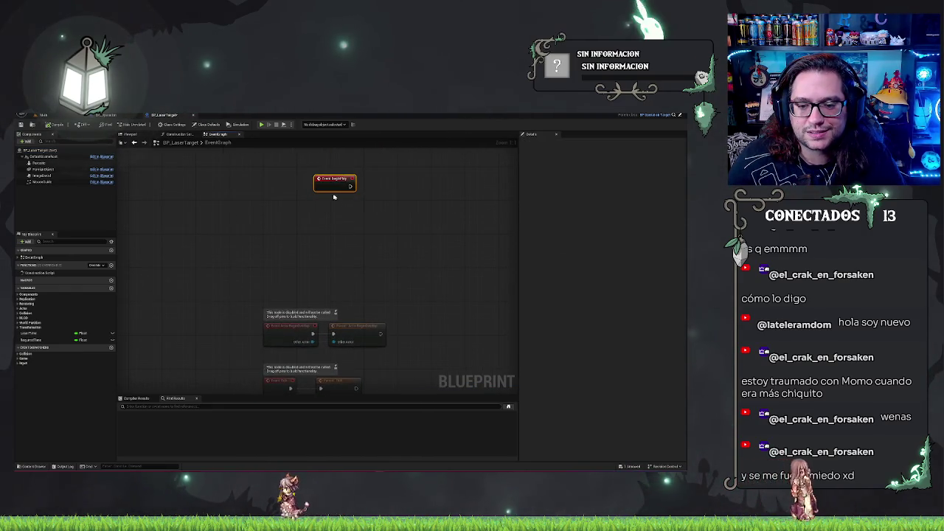
pyautogui.hotkey('ctrl', 'z')
# - Chain a Print String node after Parent: BeginPlay and edit its In String message
pyautogui.moveTo(356, 278); pyautogui.dragTo(409, 278)
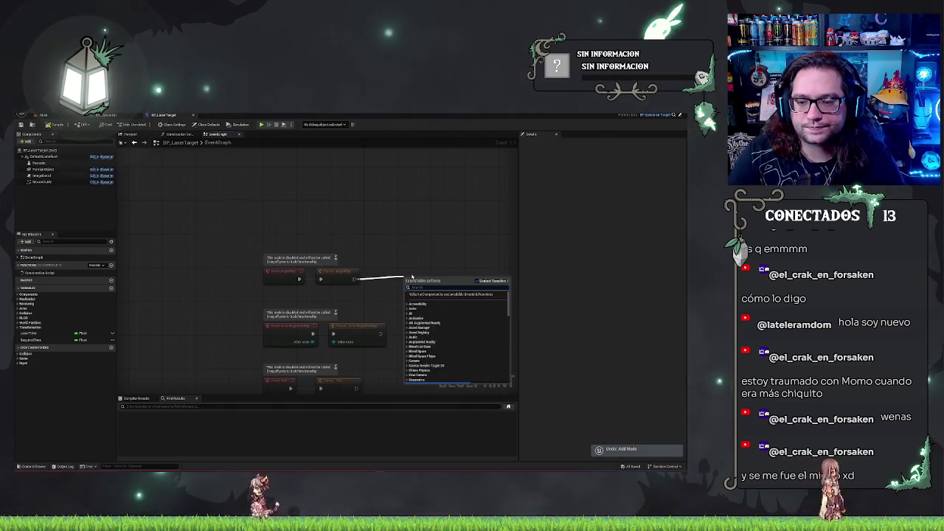
pyautogui.write('print string')
pyautogui.click(426, 302)
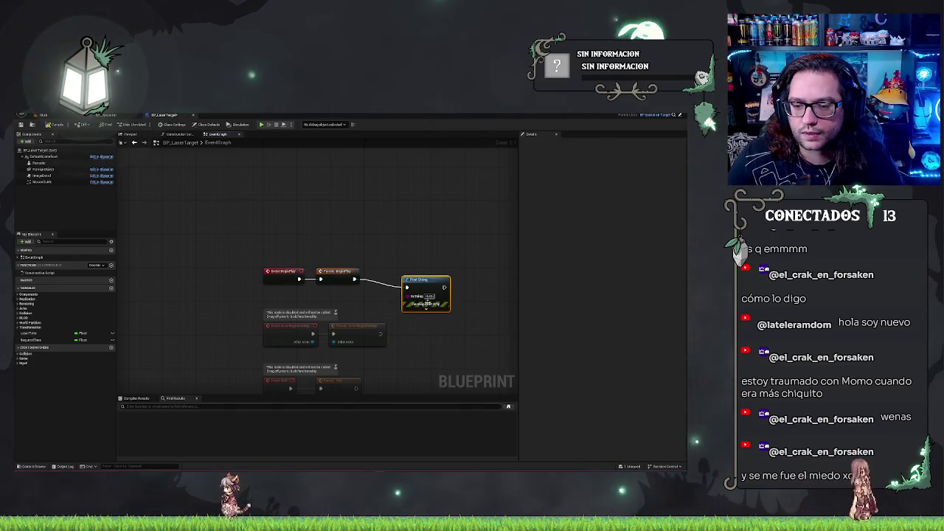
pyautogui.click(429, 296)
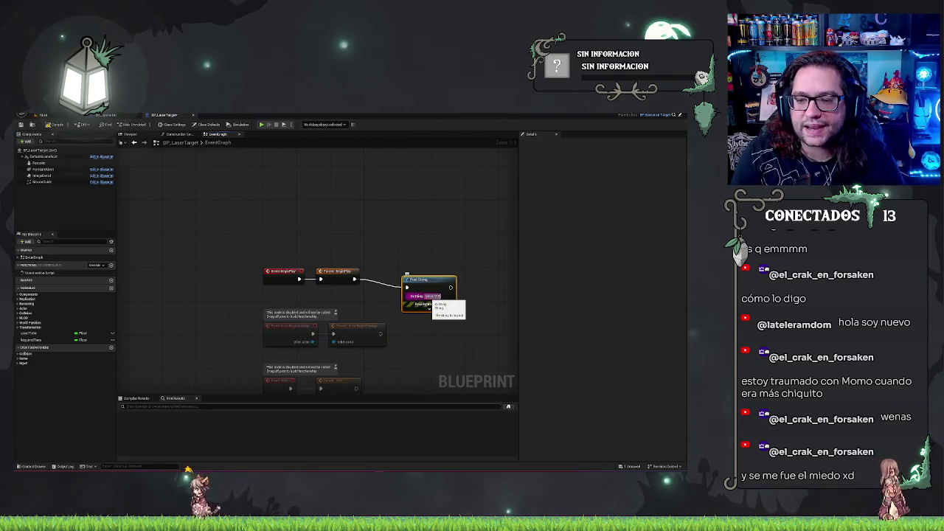
pyautogui.press('Return')
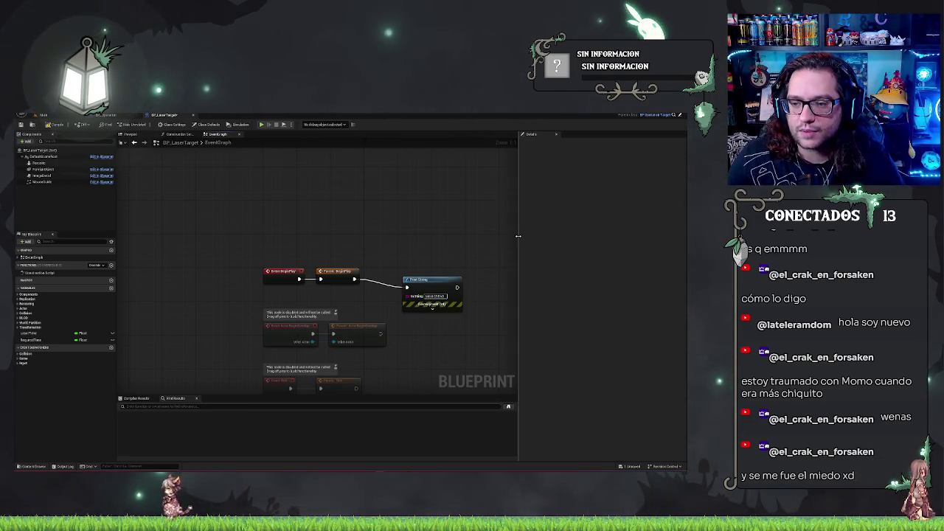
pyautogui.moveTo(519, 236); pyautogui.dragTo(431, 236)
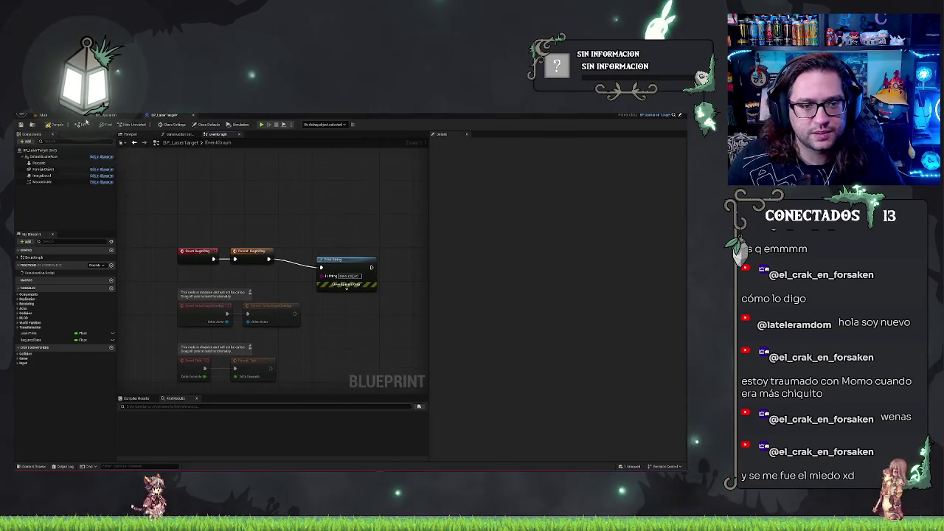
pyautogui.click(51, 116)
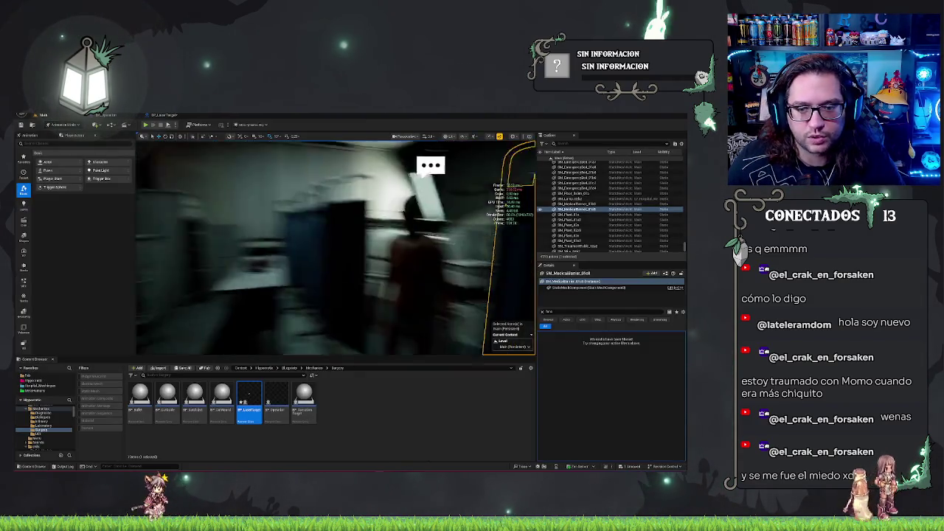
# - Widen the side panels, move the level camera toward the patient, and start Play In Editor
pyautogui.moveTo(538, 233); pyautogui.dragTo(450, 233)
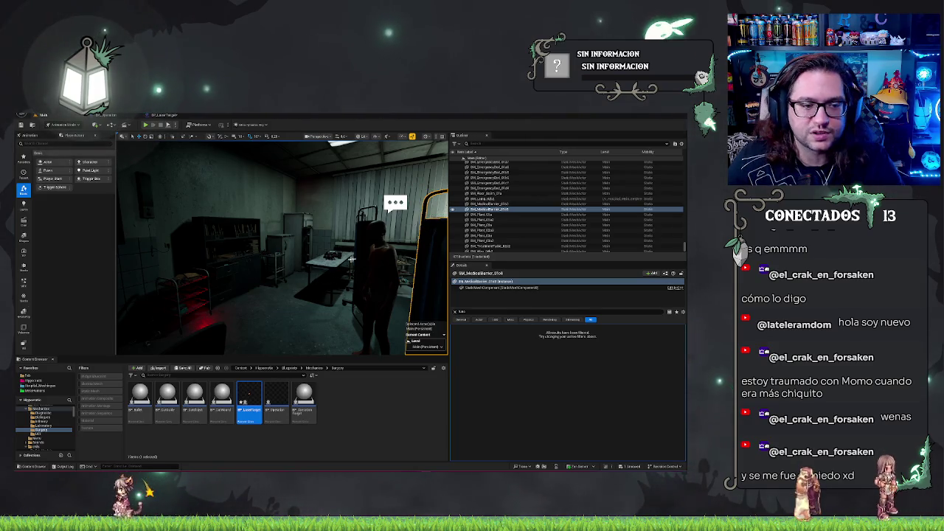
pyautogui.moveTo(450, 229); pyautogui.dragTo(493, 228)
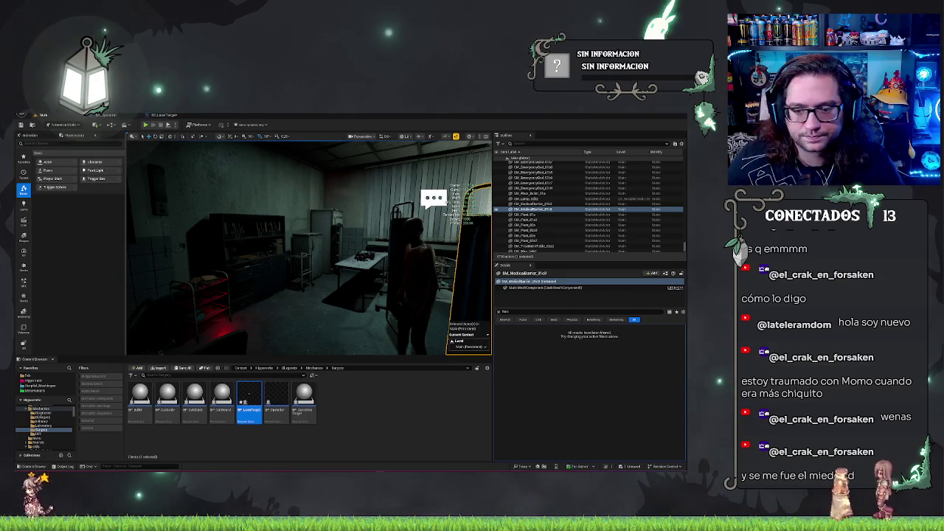
pyautogui.moveTo(268, 273); pyautogui.dragTo(268, 244)
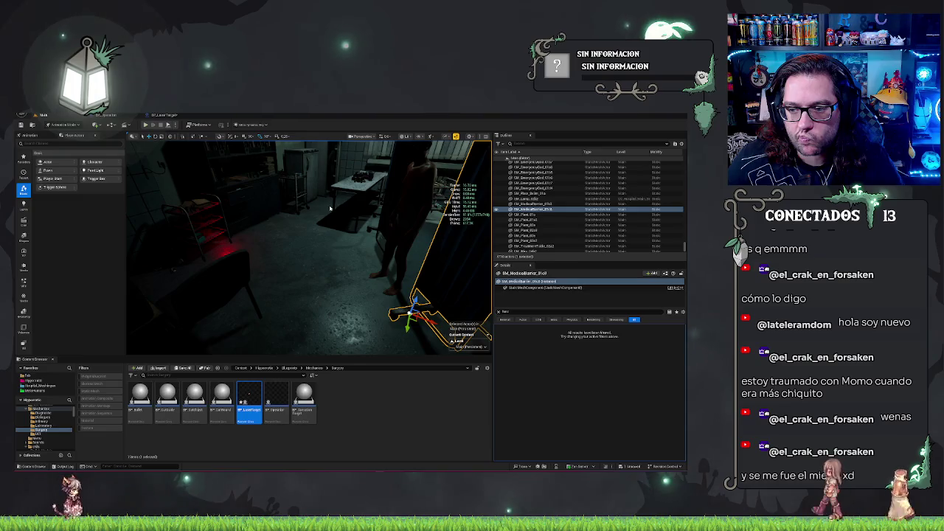
pyautogui.hotkey('alt', 'p')
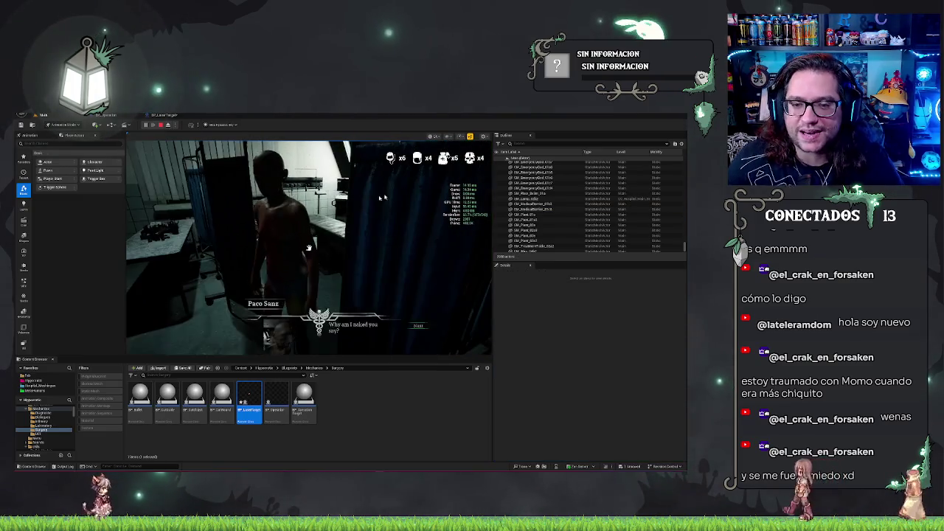
# - Accept the patient's surgery, cut along the torso incision guide, then stop playing
pyautogui.click(418, 325)
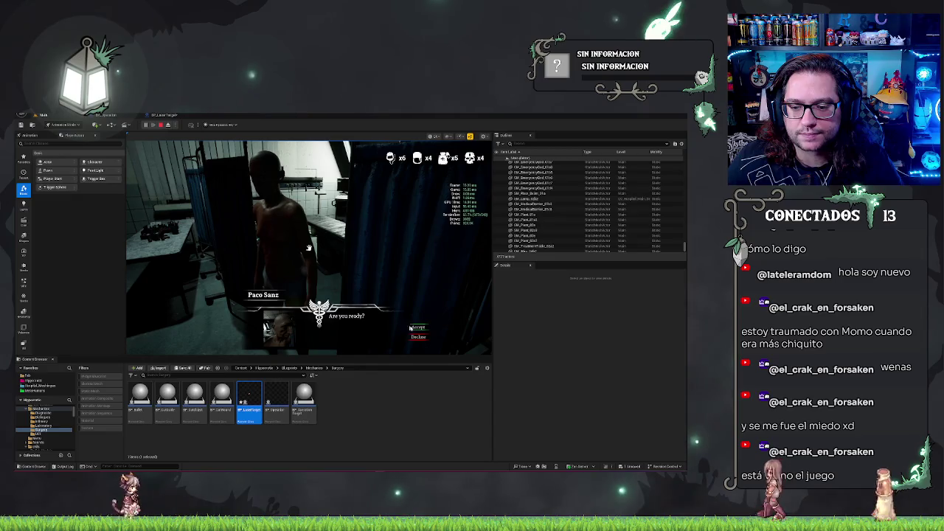
pyautogui.click(412, 327)
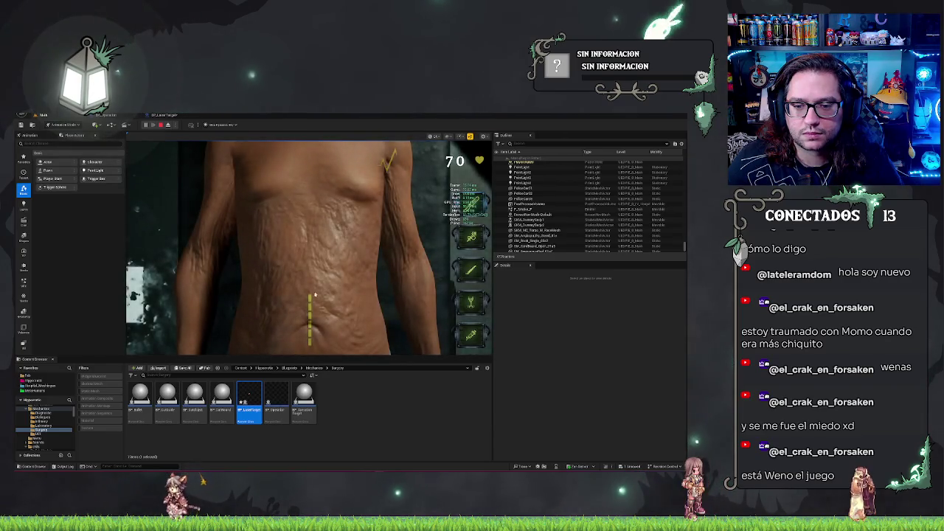
pyautogui.moveTo(310, 310); pyautogui.dragTo(310, 344)
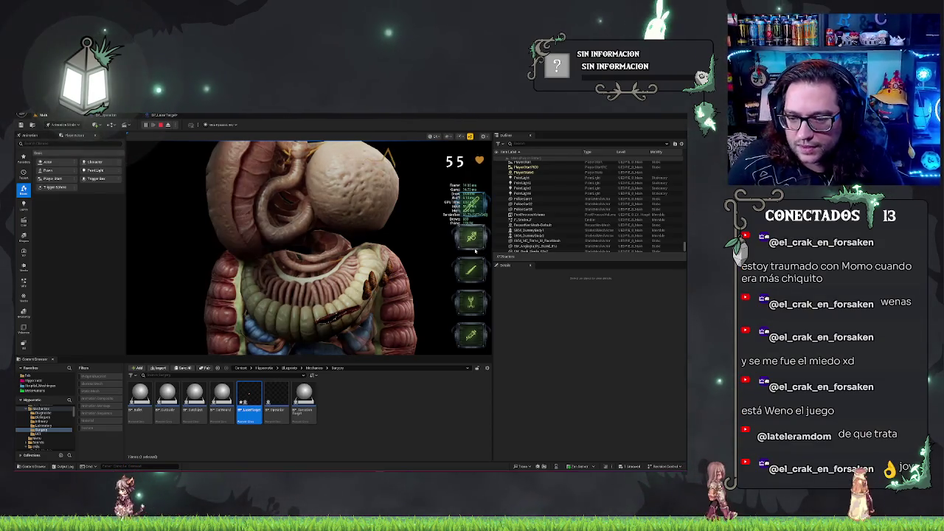
pyautogui.press('Escape')
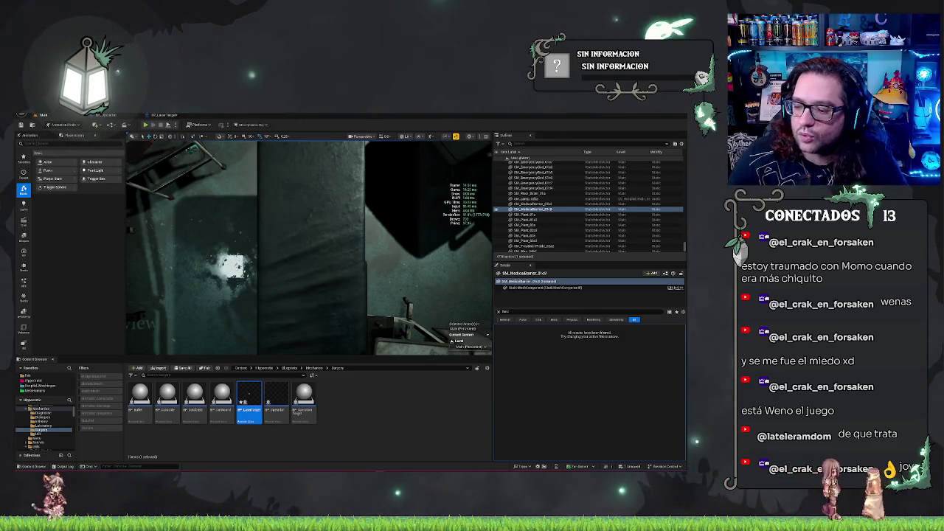
# - Frame and deselect the medical barrier, then start another play test
pyautogui.press('f')
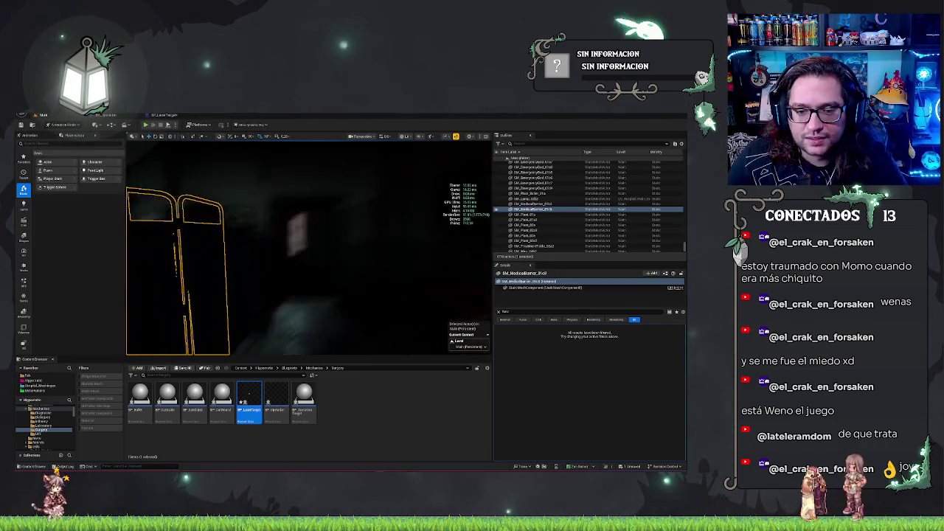
pyautogui.press('Escape')
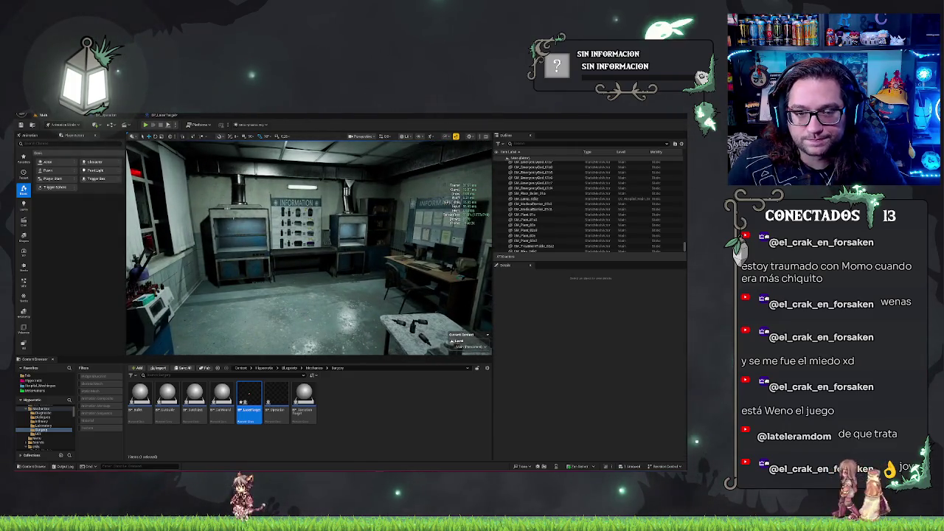
pyautogui.hotkey('alt', 'p')
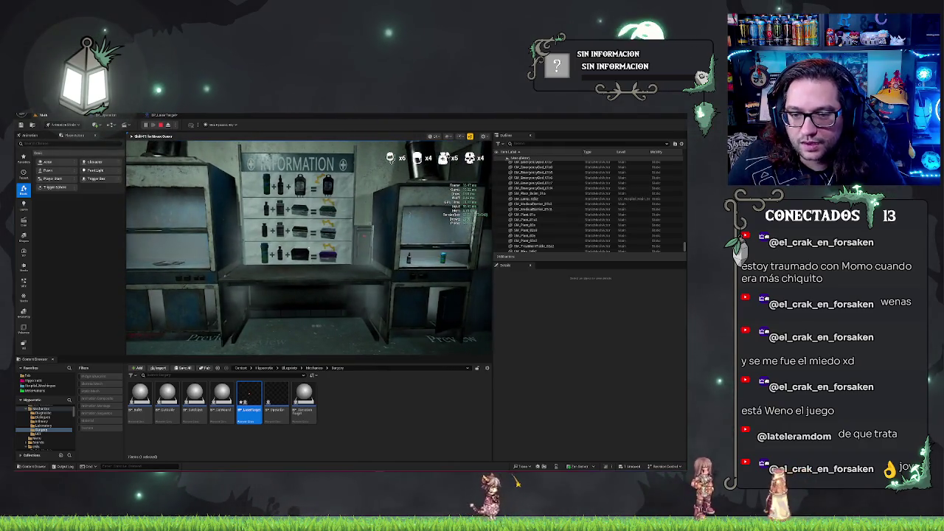
# - Step back to view the whole Information poster, then stop the play session
pyautogui.press('s')
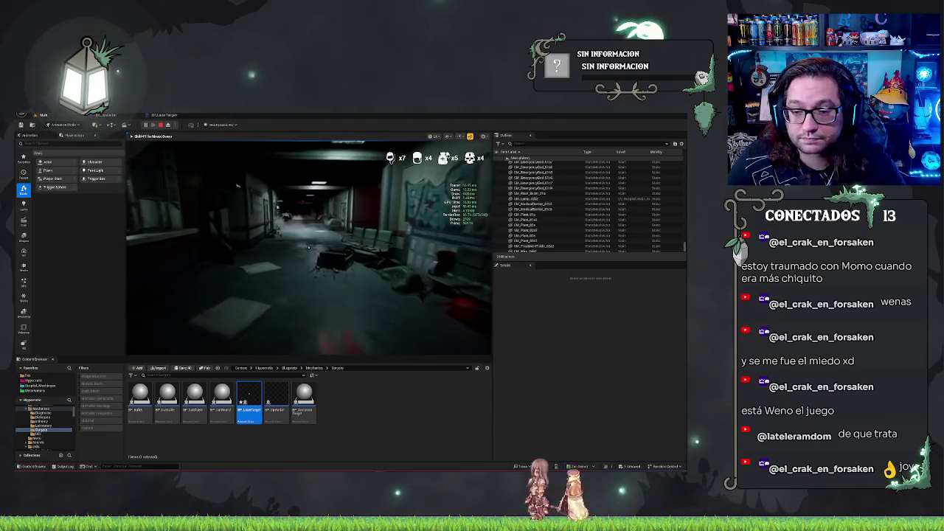
pyautogui.press('Escape')
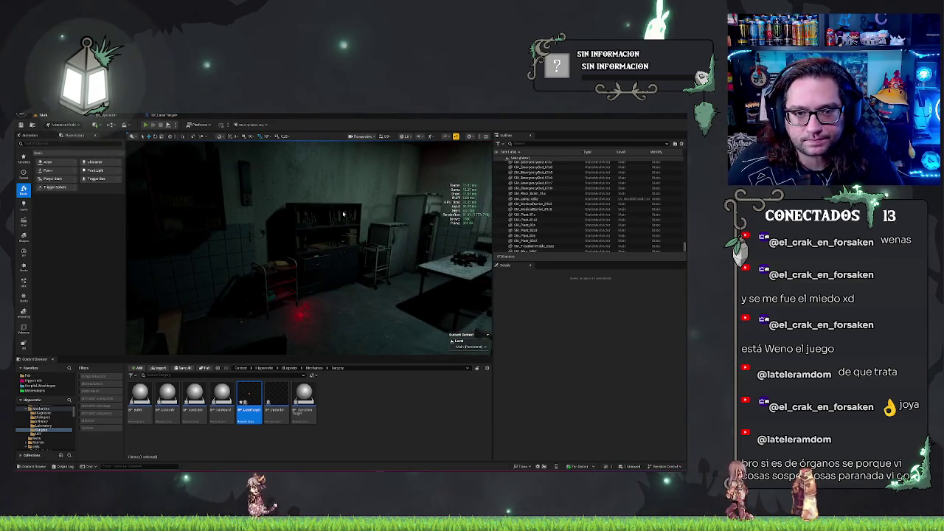
# - Run a brief play test, then clear the Details filter to show all patient properties
pyautogui.hotkey('alt', 'p')
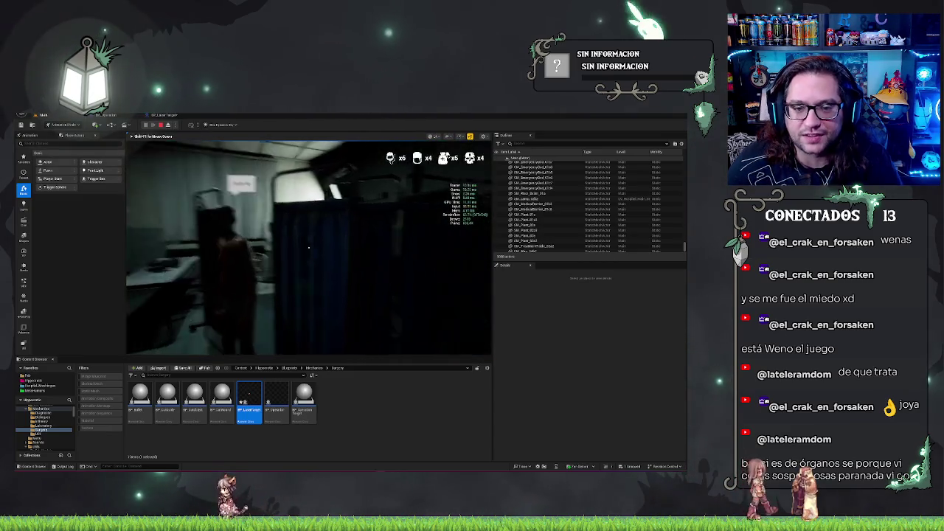
pyautogui.press('Escape')
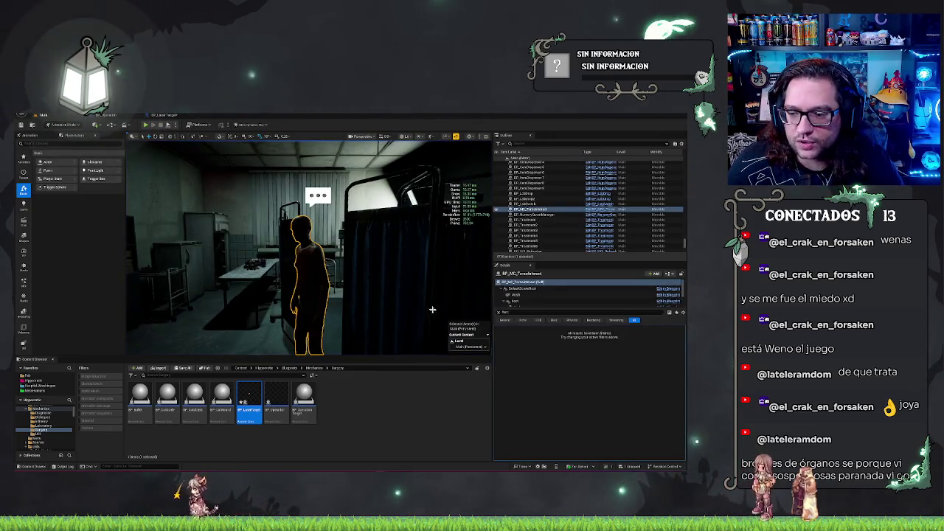
pyautogui.press('BackSpace')
pyautogui.press('BackSpace')
pyautogui.press('BackSpace')
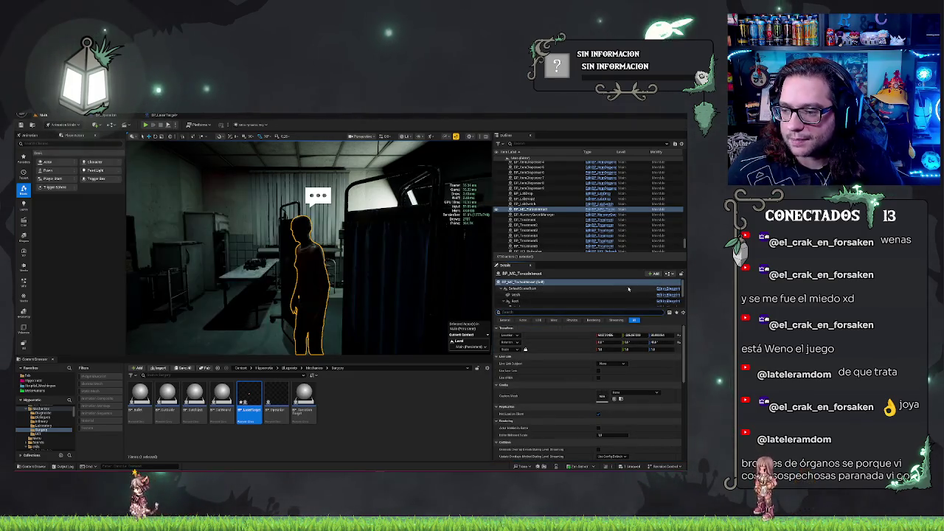
# - Open and close BP_NPC_Forza, then browse to Blueprints > Mechanics > Dialogues in the Content Browser
pyautogui.click(596, 211)
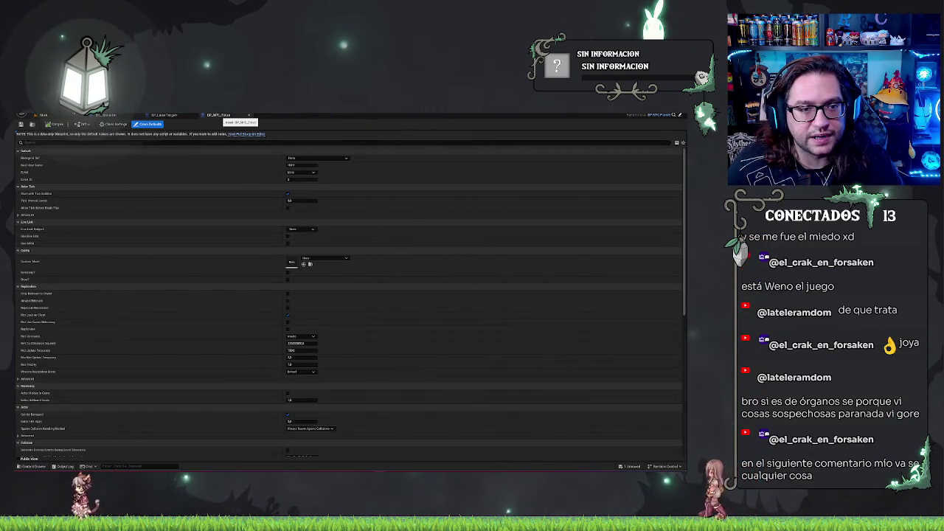
pyautogui.click(249, 115)
pyautogui.click(264, 368)
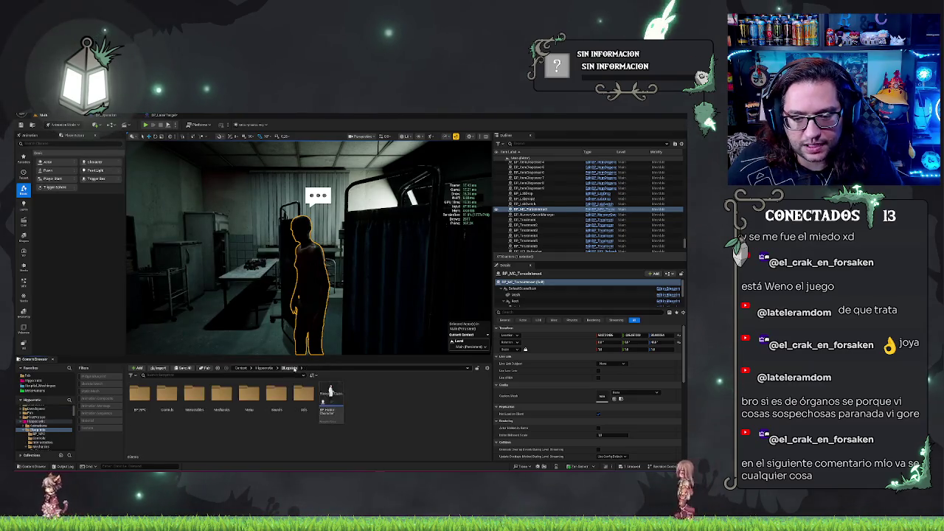
pyautogui.doubleClick(229, 392)
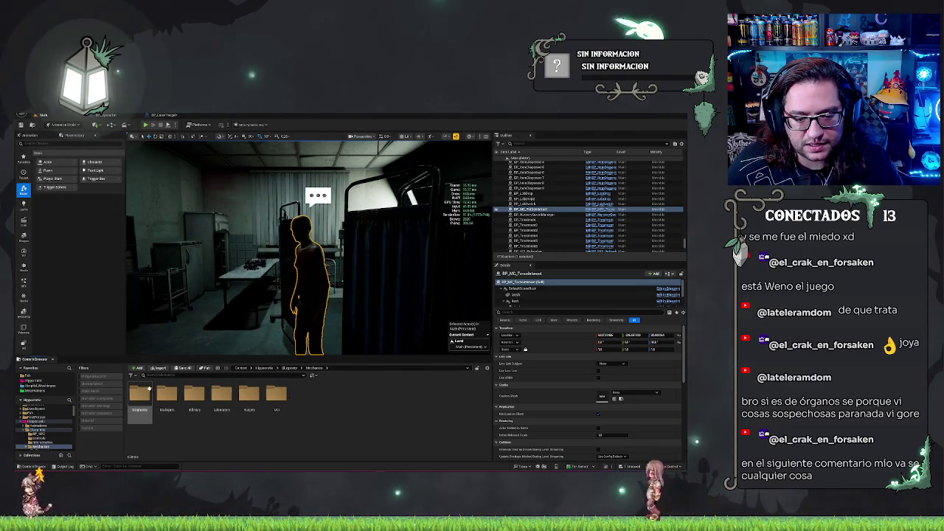
pyautogui.doubleClick(165, 397)
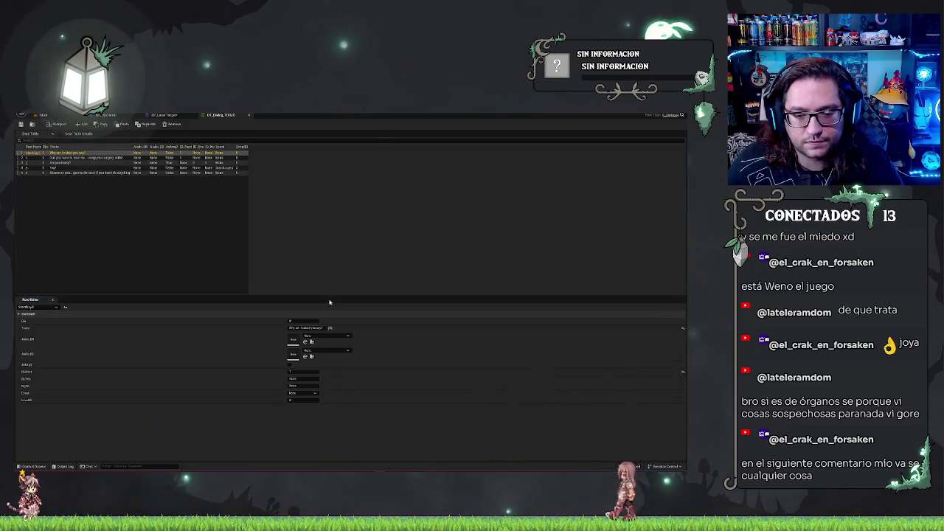
# - Edit the EventID in dialogue rows 3 and 4, commit it, and return to the main level
pyautogui.click(201, 163)
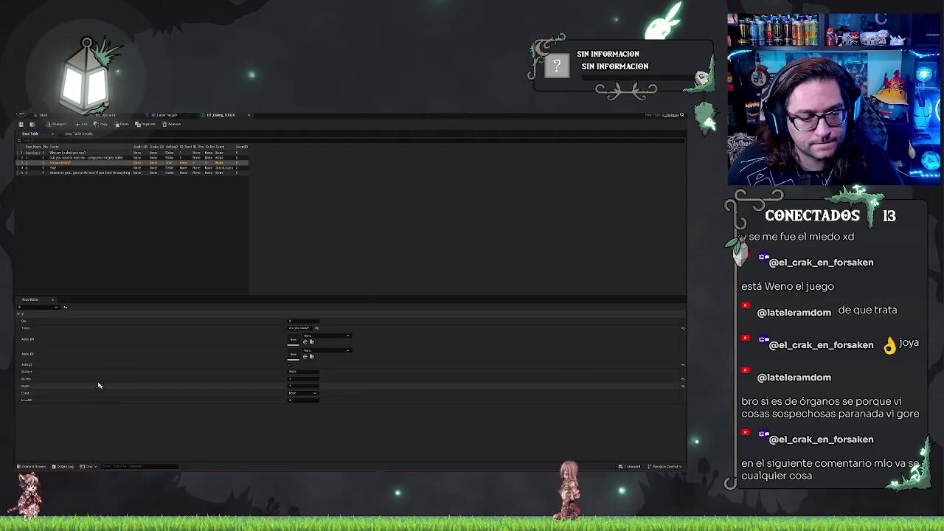
pyautogui.click(188, 168)
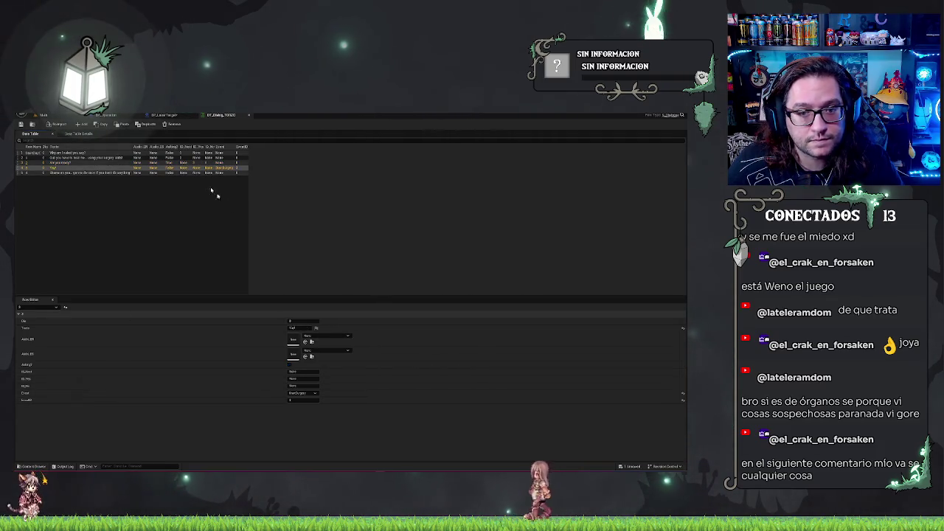
pyautogui.press('Return')
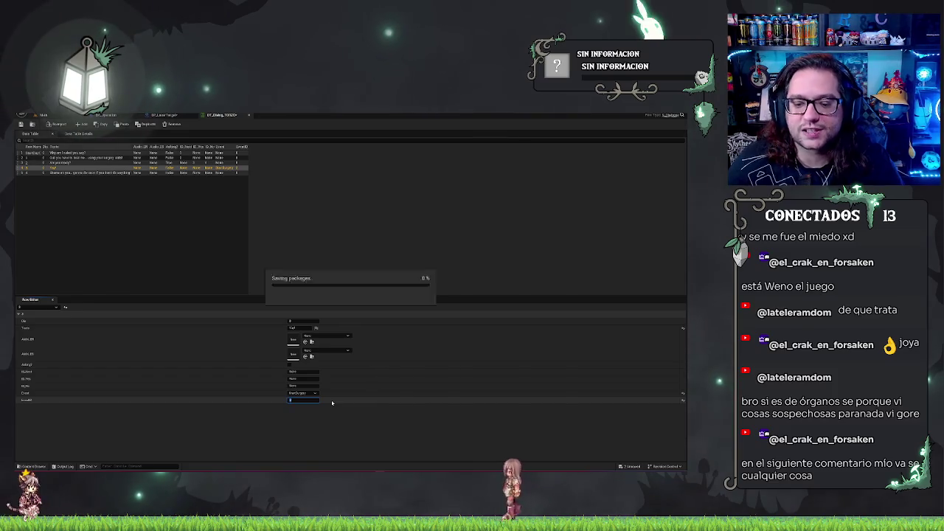
pyautogui.click(43, 115)
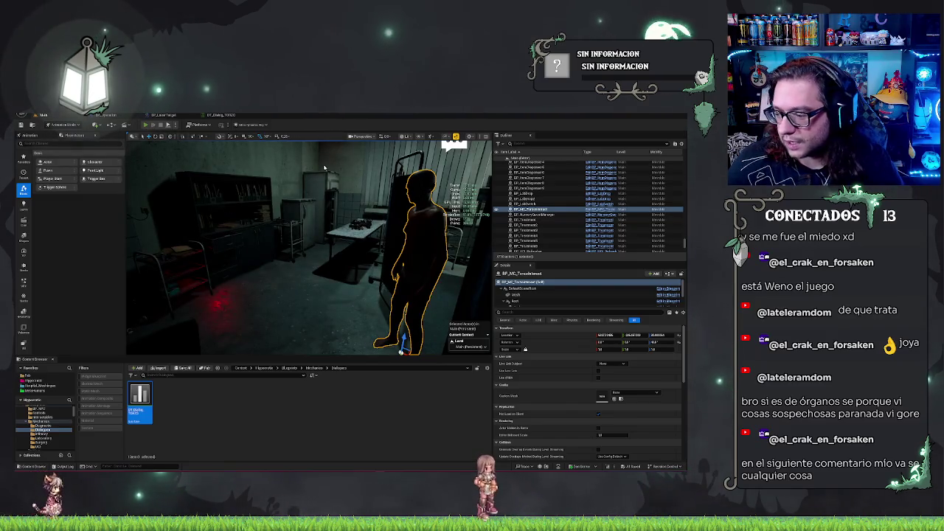
pyautogui.hotkey('alt', 'p')
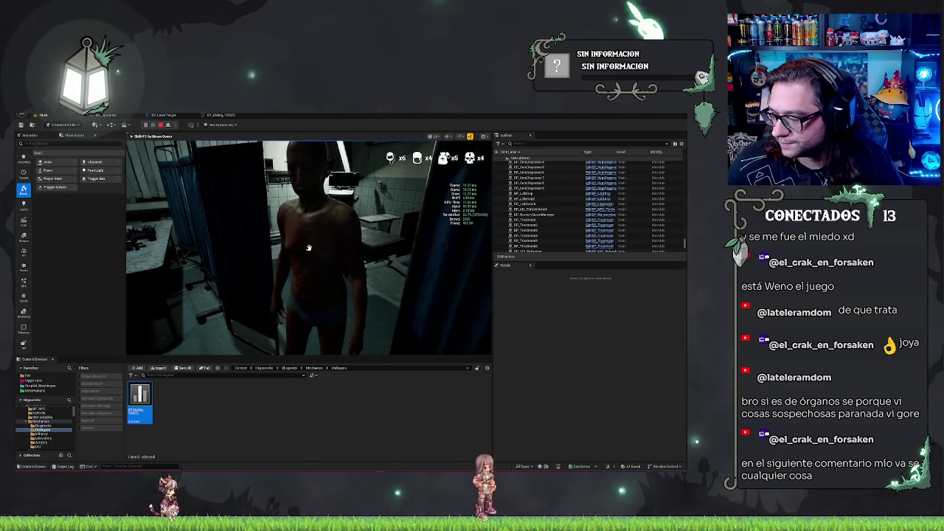
pyautogui.click(309, 248)
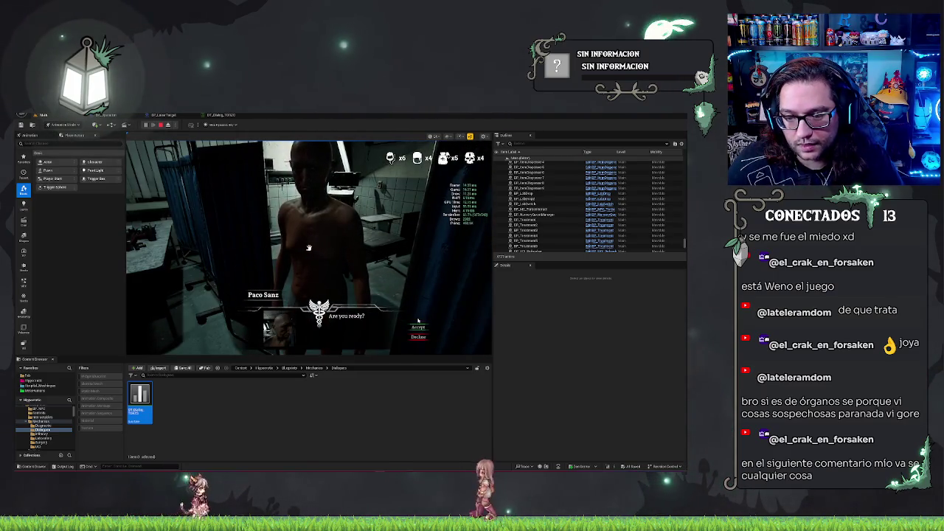
pyautogui.click(417, 326)
pyautogui.click(418, 318)
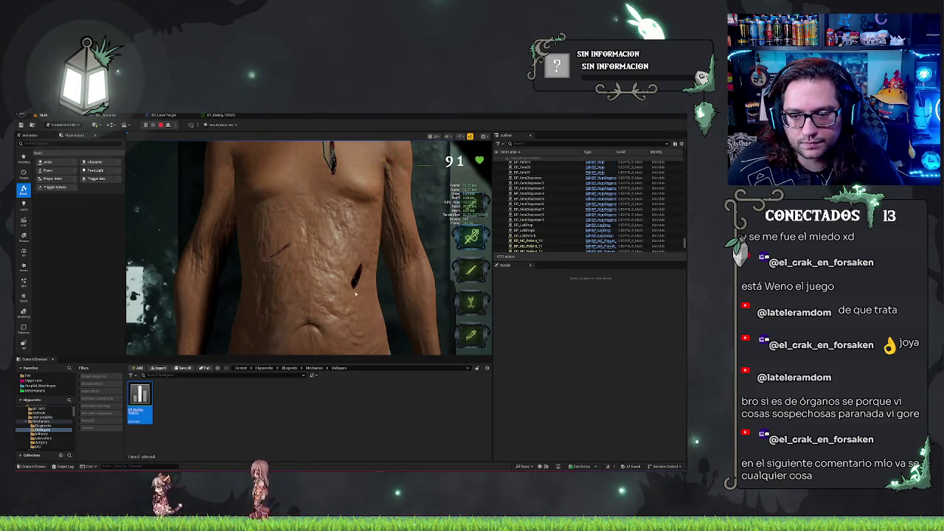
pyautogui.click(356, 294)
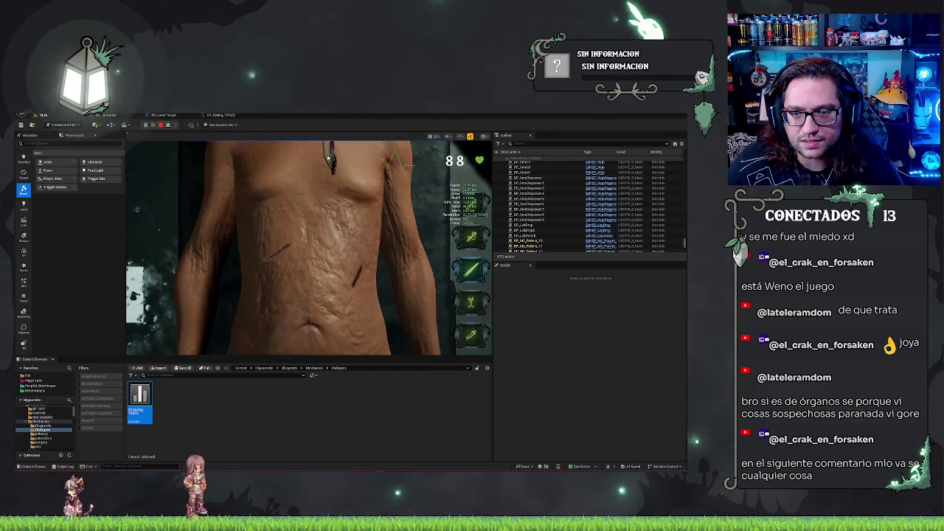
pyautogui.click(328, 158)
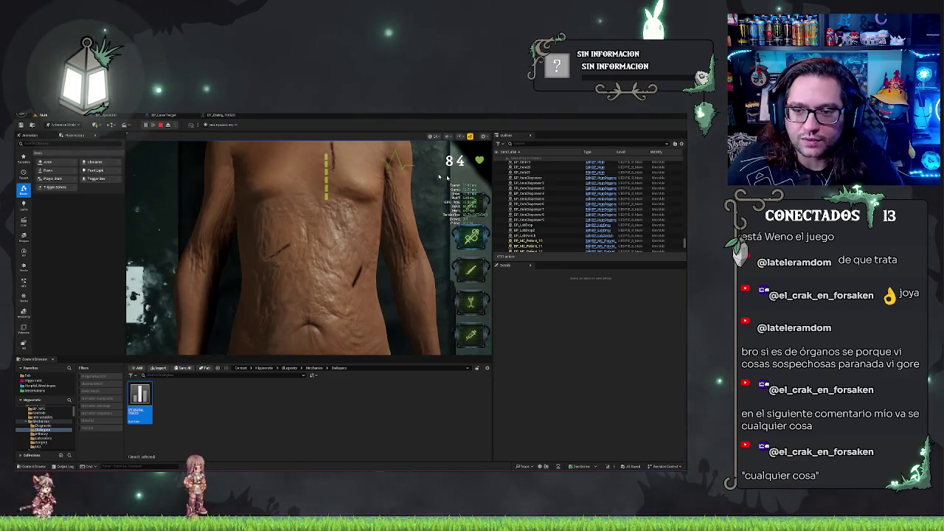
pyautogui.moveTo(325, 157); pyautogui.dragTo(327, 201)
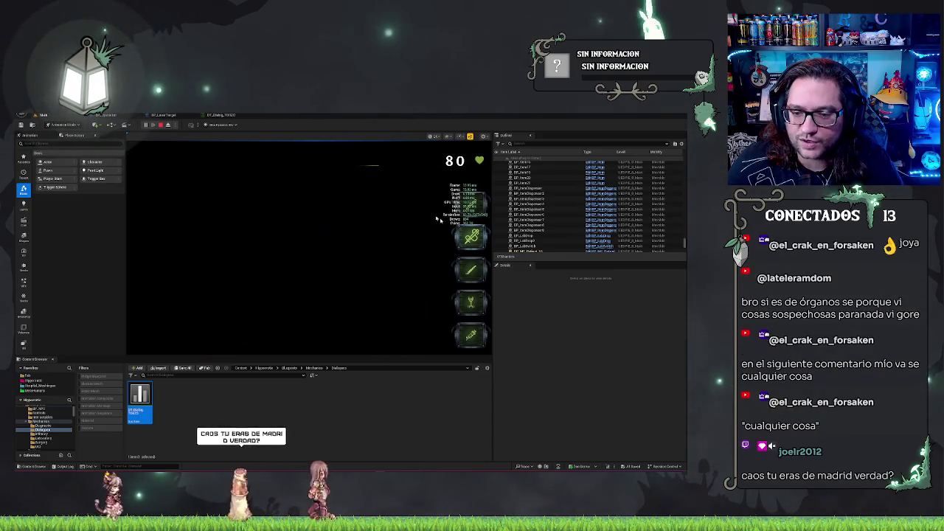
pyautogui.click(351, 304)
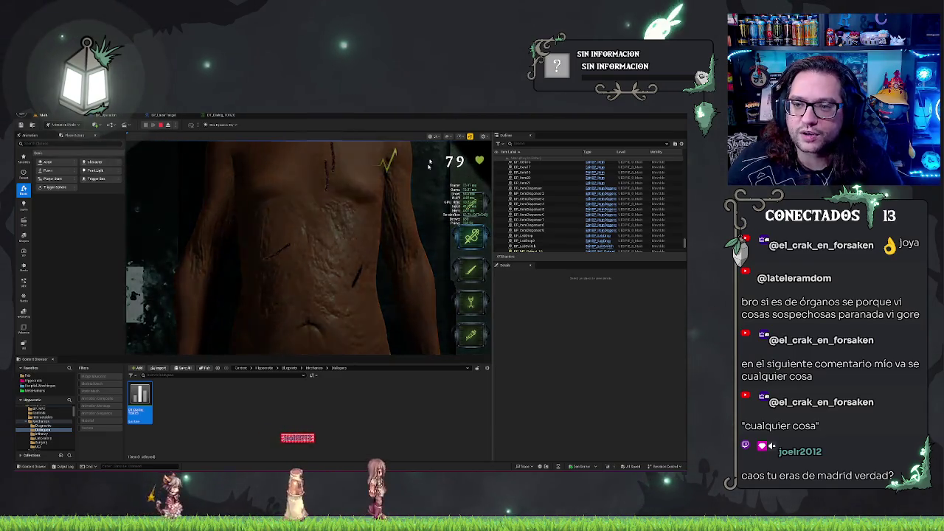
pyautogui.hotkey('shift', 'F1')
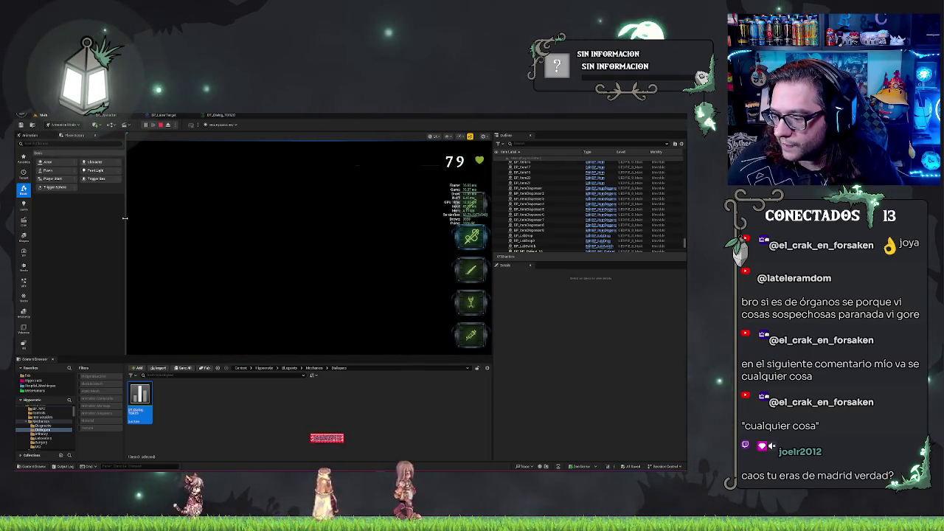
pyautogui.click(308, 247)
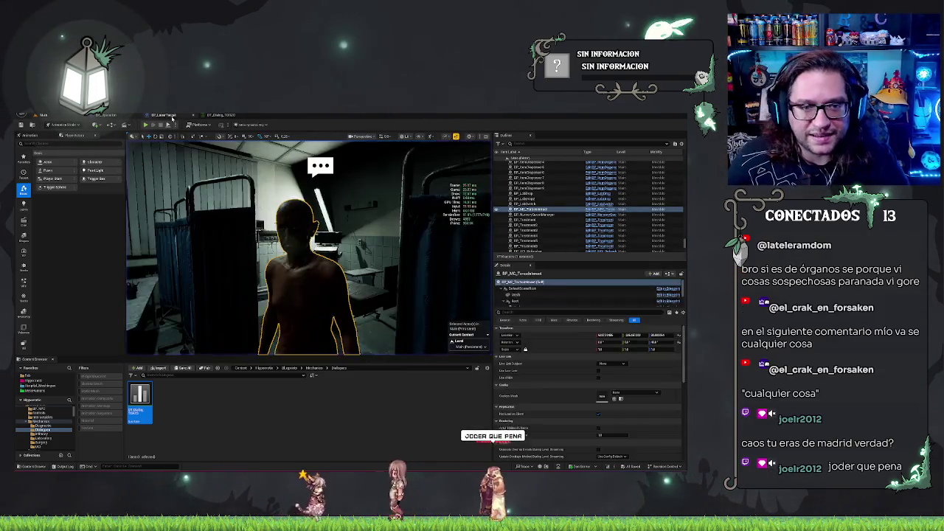
# - Stop the playtest, delete the Print String node, and wire Event BeginPlay to Parent BeginPlay
pyautogui.press('Escape')
pyautogui.moveTo(350, 264); pyautogui.dragTo(332, 251)
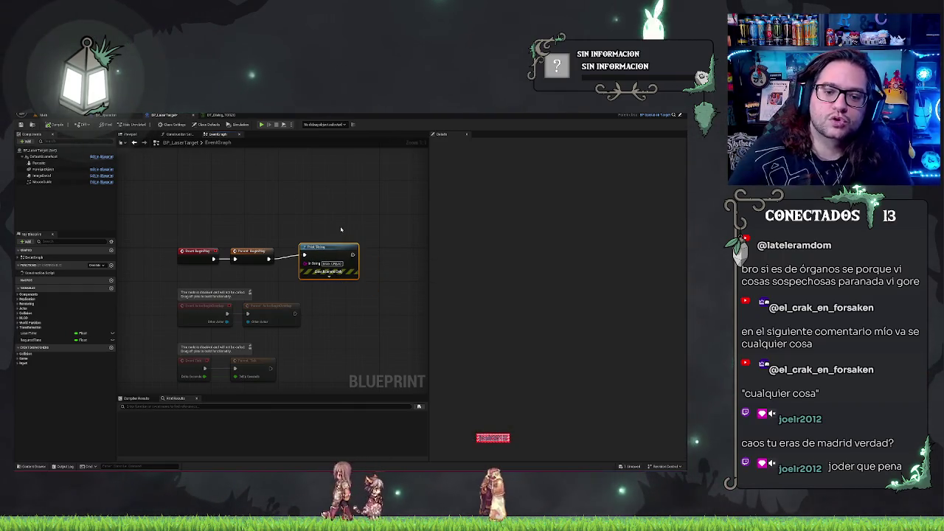
pyautogui.press('Delete')
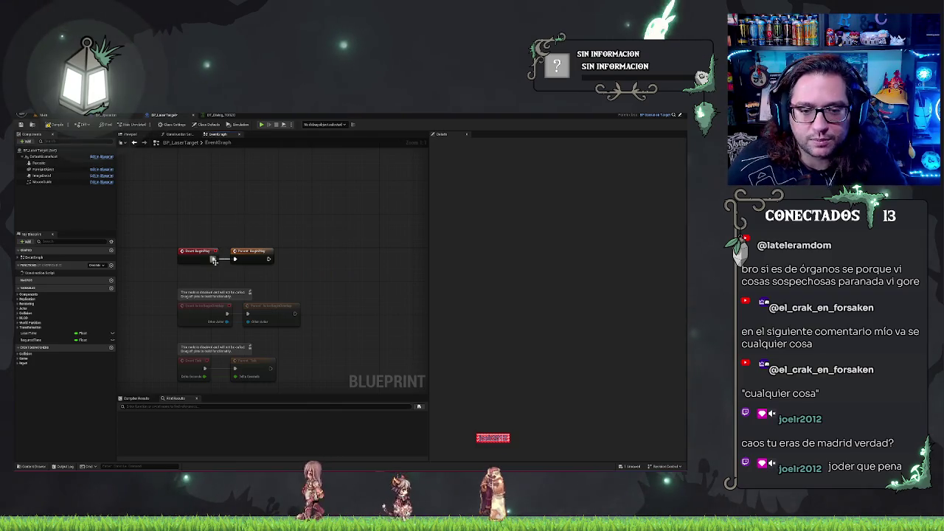
pyautogui.moveTo(214, 262); pyautogui.dragTo(213, 260)
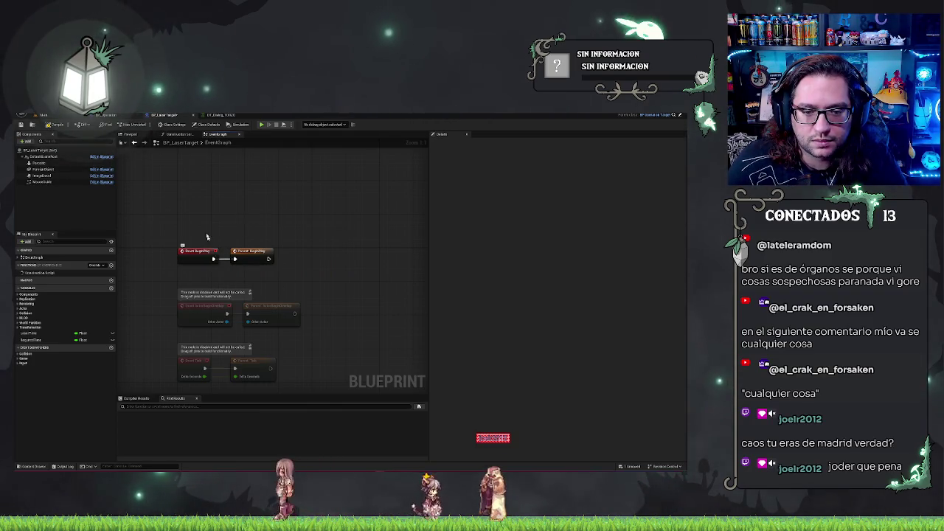
pyautogui.click(197, 251)
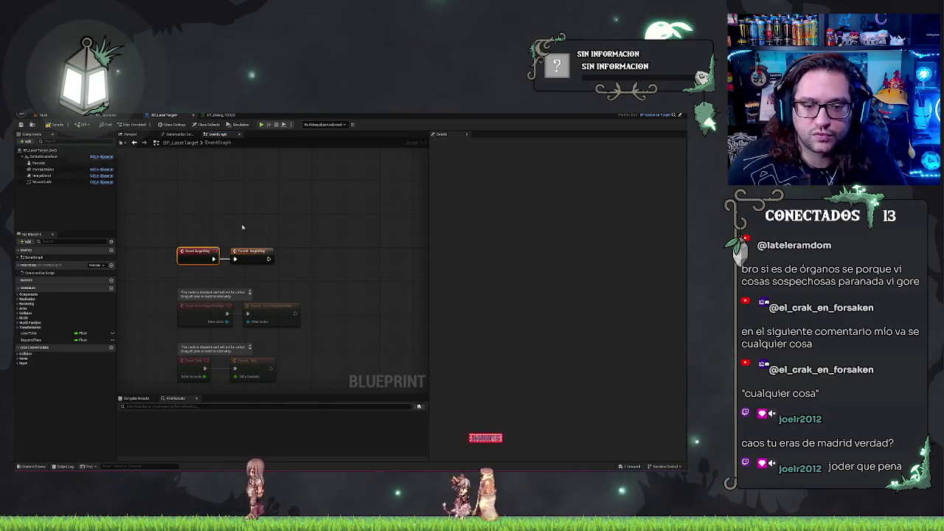
# - Select and centre both BeginPlay nodes, then undo their accidental deletion
pyautogui.moveTo(188, 206); pyautogui.dragTo(258, 228)
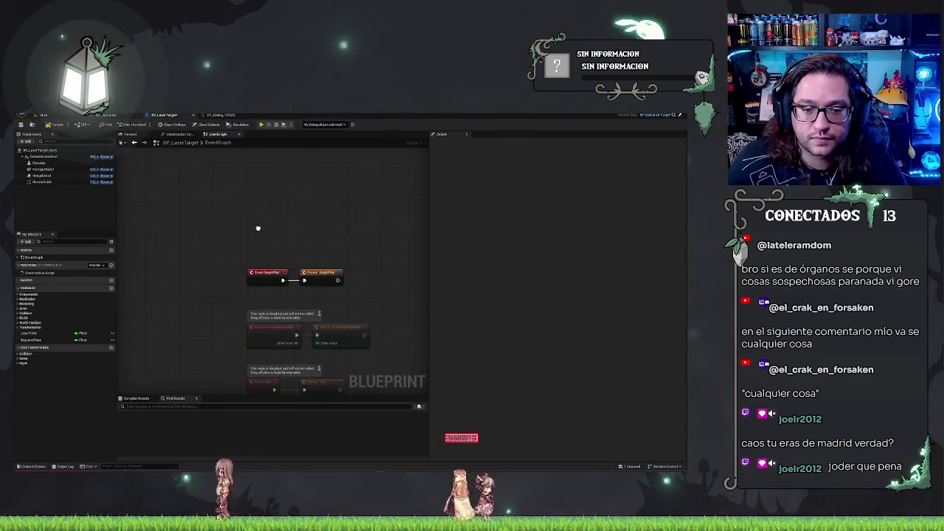
pyautogui.click(317, 277)
pyautogui.click(401, 207)
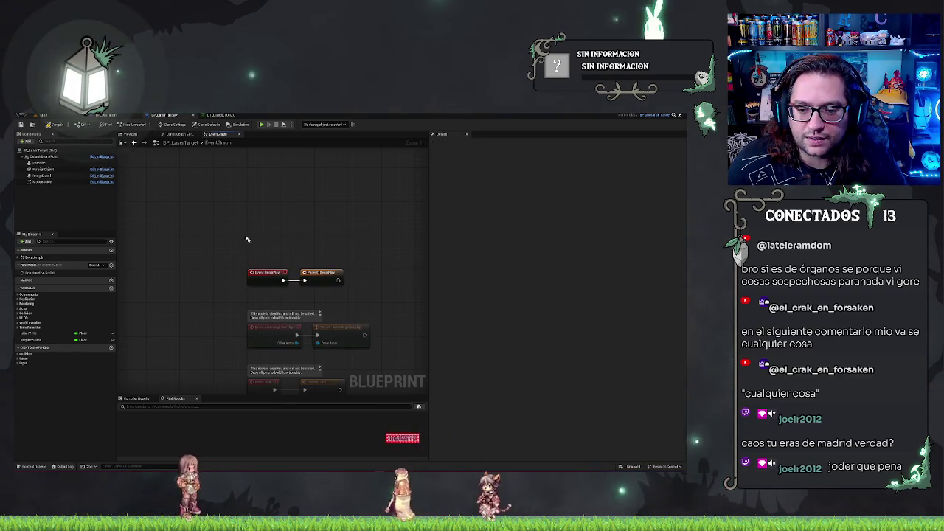
pyautogui.moveTo(239, 262)
pyautogui.mouseDown()
pyautogui.moveTo(368, 292)
pyautogui.moveTo(280, 258)
pyautogui.moveTo(270, 268)
pyautogui.moveTo(331, 202)
pyautogui.mouseUp()
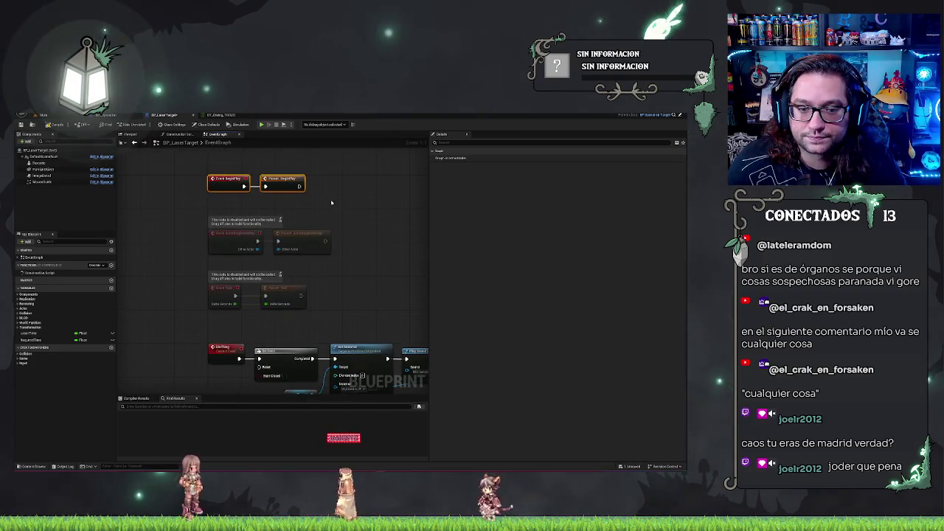
pyautogui.press('Home')
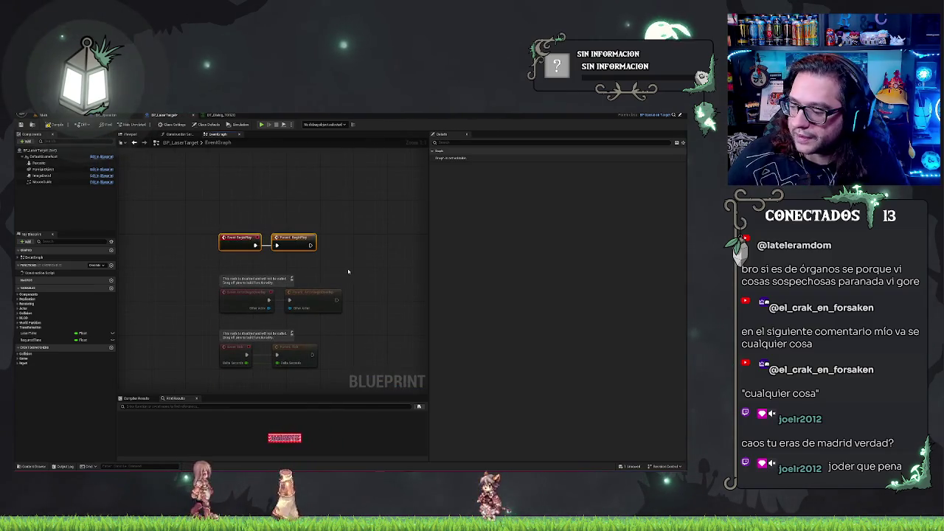
pyautogui.press('Delete')
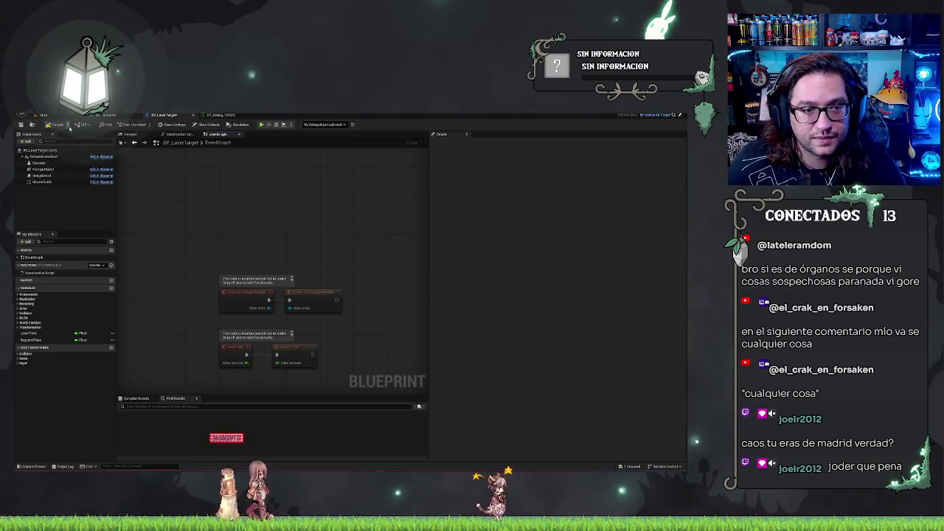
pyautogui.hotkey('ctrl', 'z')
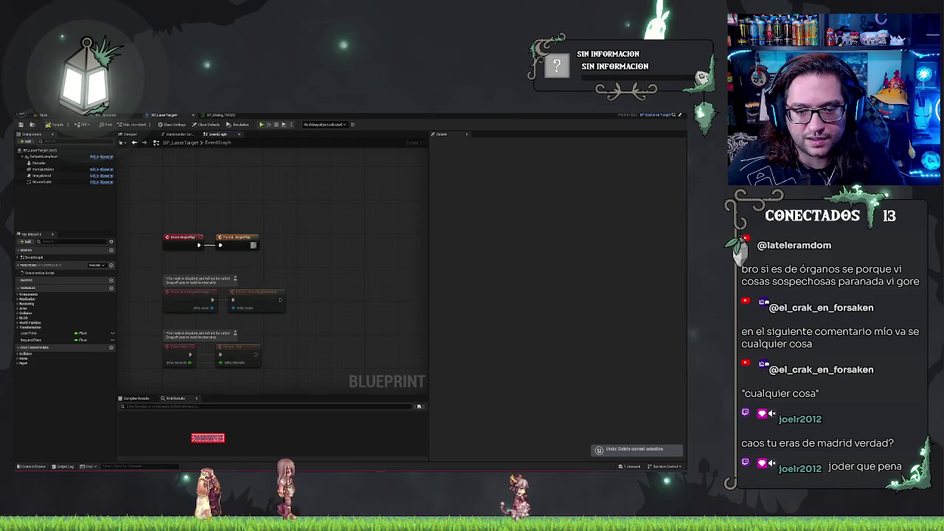
# - Search 'by func' from Parent BeginPlay, then undo the wrongly added Unpause Timer by Function Name node
pyautogui.moveTo(255, 244); pyautogui.dragTo(282, 245)
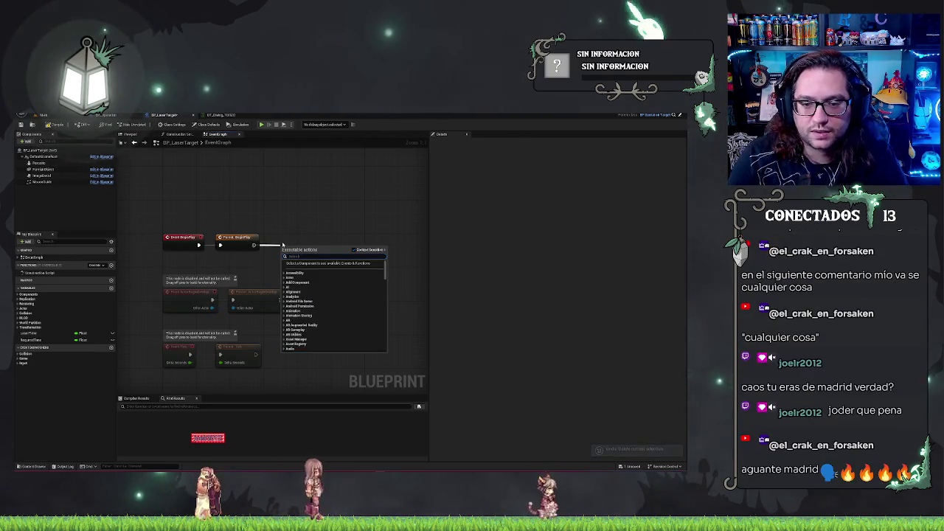
pyautogui.write('tim')
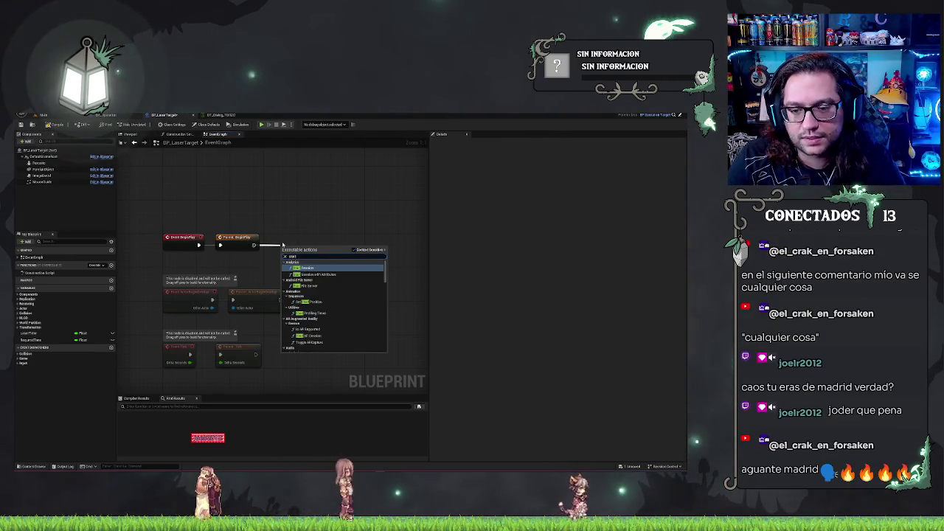
pyautogui.press('BackSpace')
pyautogui.press('BackSpace')
pyautogui.press('BackSpace')
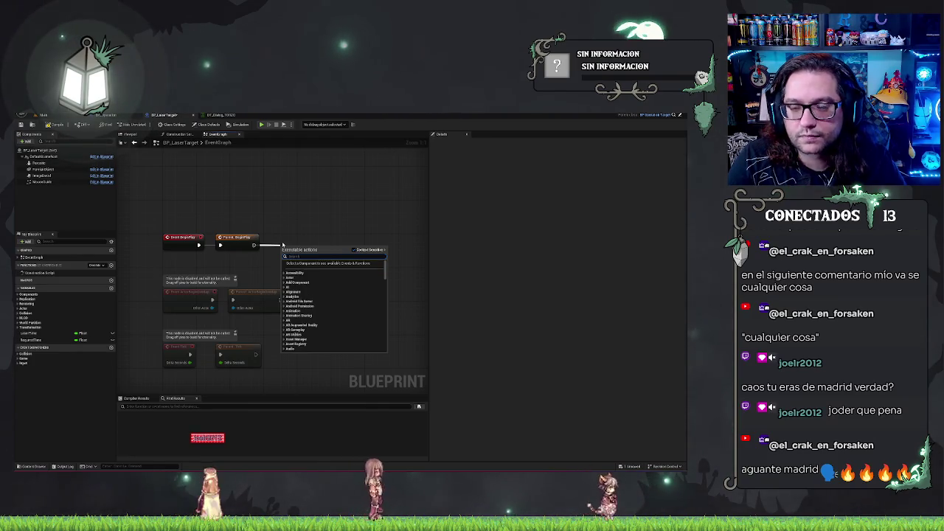
pyautogui.write('by func')
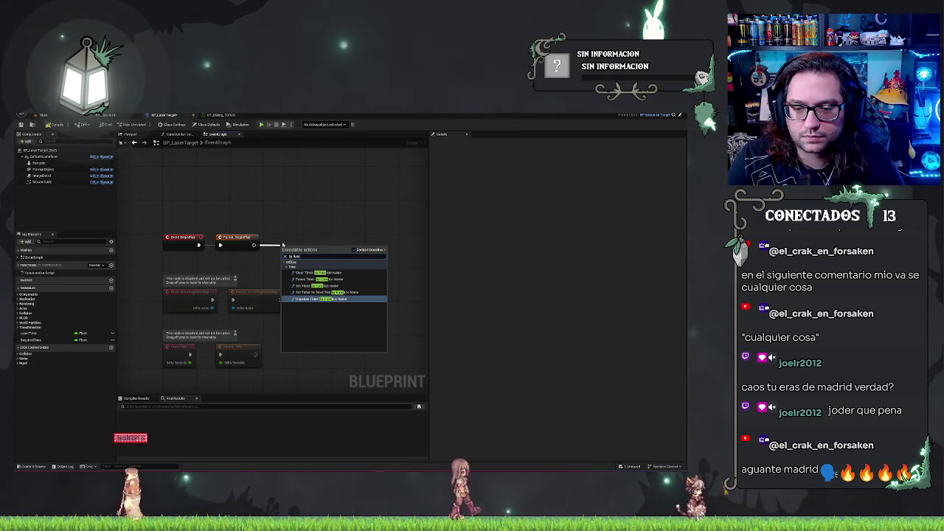
pyautogui.press('Up')
pyautogui.press('Up')
pyautogui.press('Up')
pyautogui.press('Down')
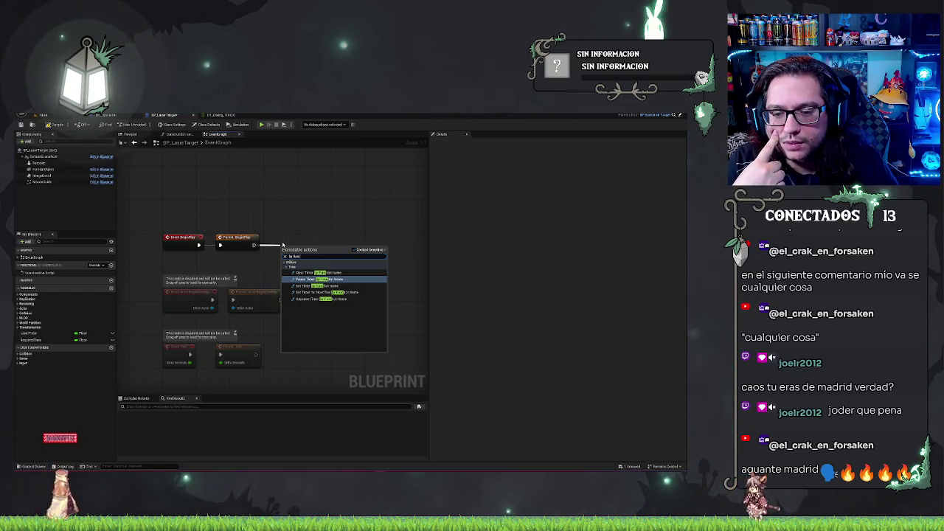
pyautogui.click(317, 299)
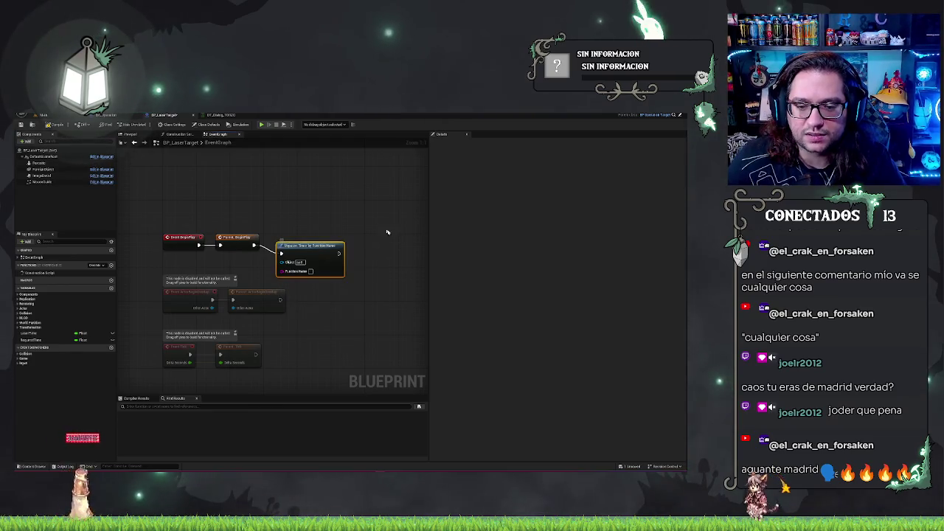
pyautogui.hotkey('ctrl', 'z')
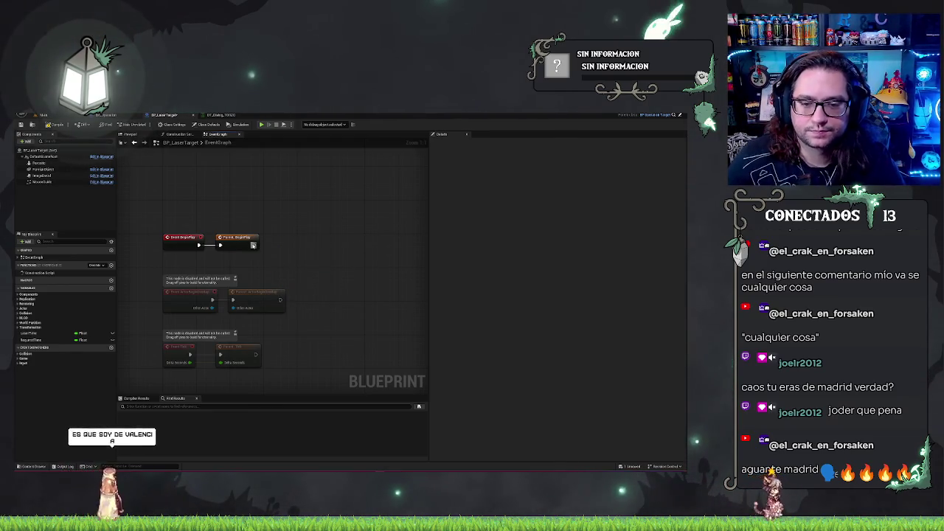
# - Add a Set Timer by Function Name node after Parent BeginPlay using a 'timer by' search
pyautogui.moveTo(253, 245); pyautogui.dragTo(274, 251)
pyautogui.write('timer')
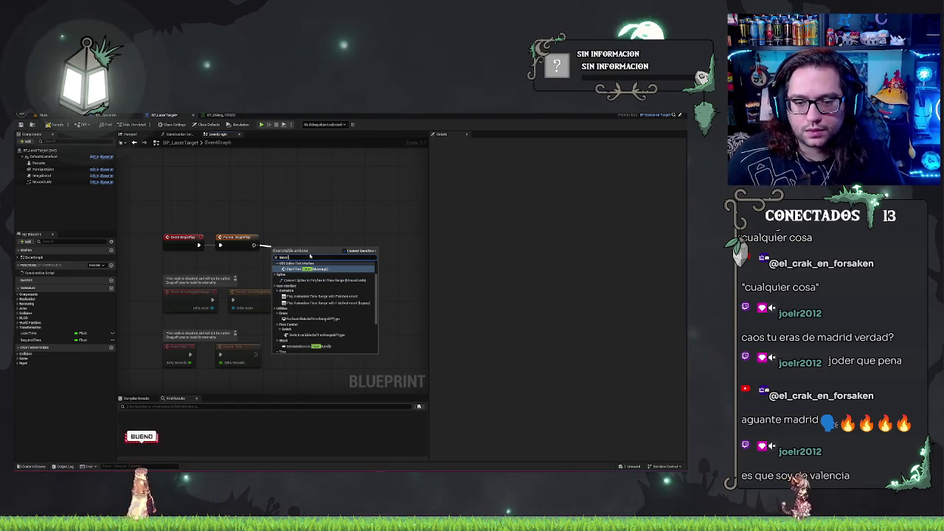
pyautogui.write(' handle')
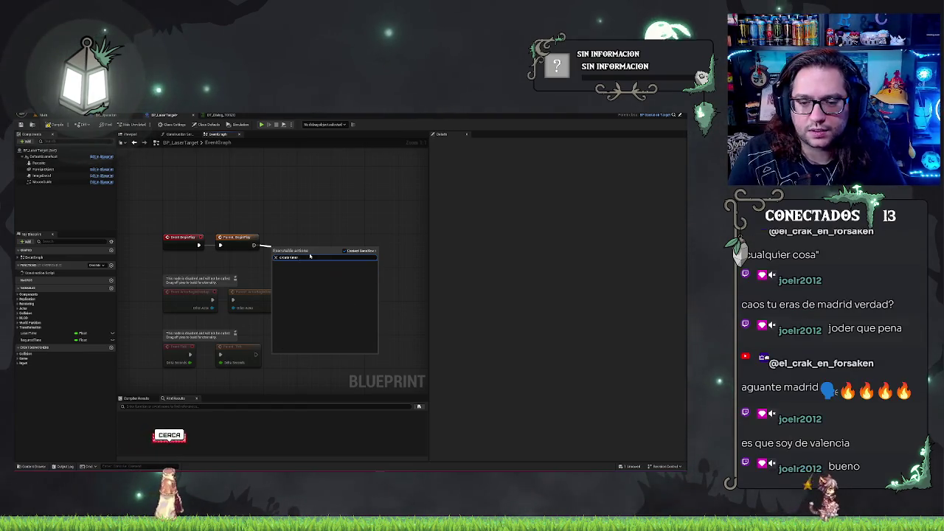
pyautogui.press('BackSpace')
pyautogui.press('BackSpace')
pyautogui.press('BackSpace')
pyautogui.write('addtimer')
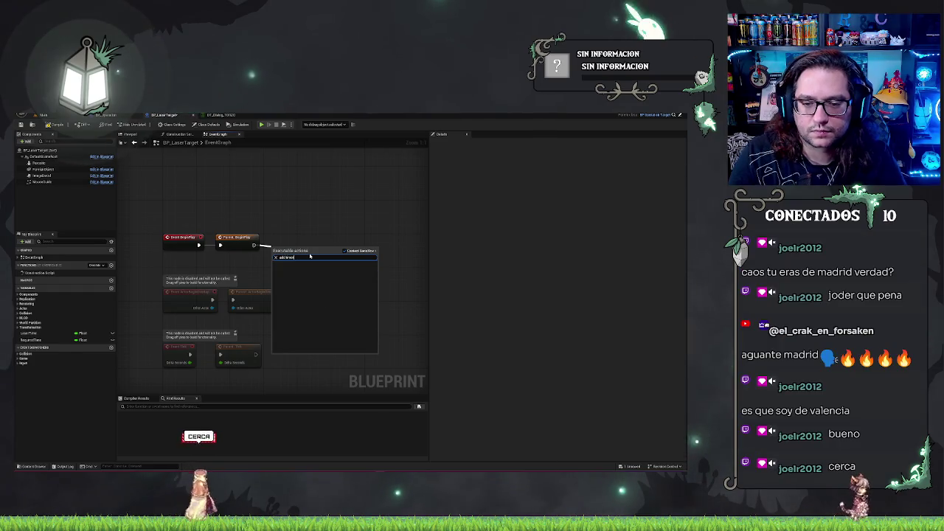
pyautogui.hotkey('ctrl', 'a')
pyautogui.write('timer by')
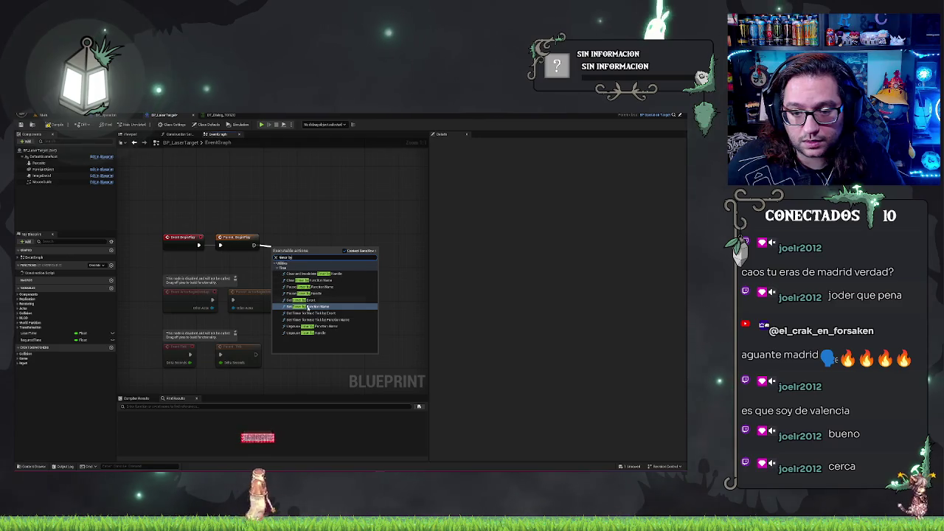
pyautogui.click(307, 306)
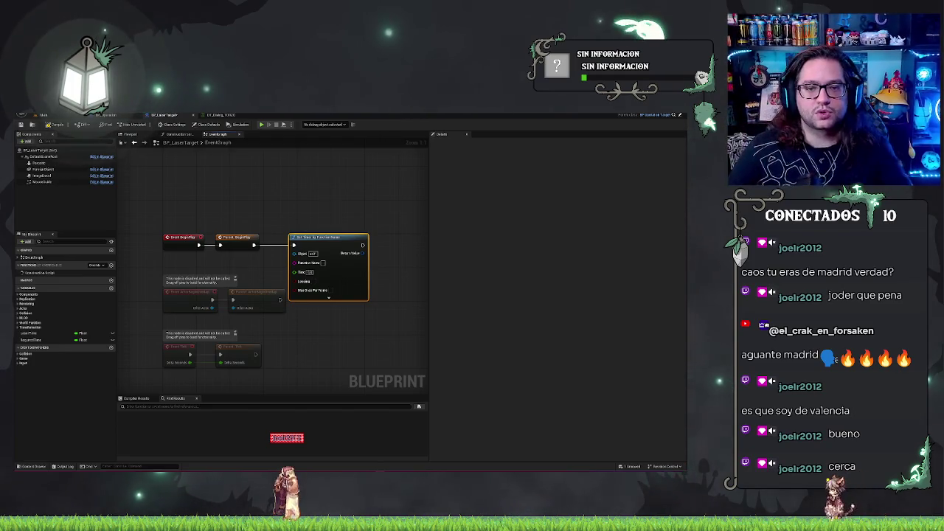
pyautogui.click(41, 115)
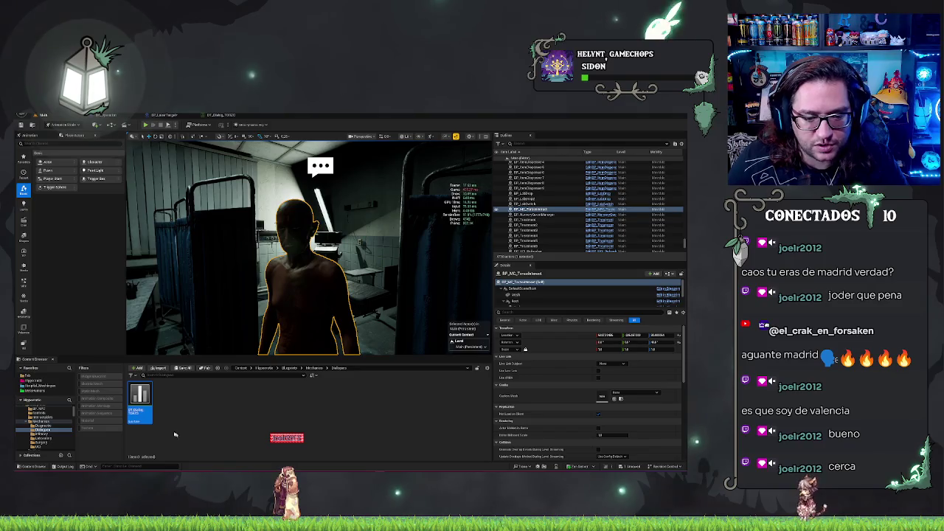
# - Switch from BP_LaserTarget to the BP_Operation event graph and pan to reveal more nodes
pyautogui.click(175, 115)
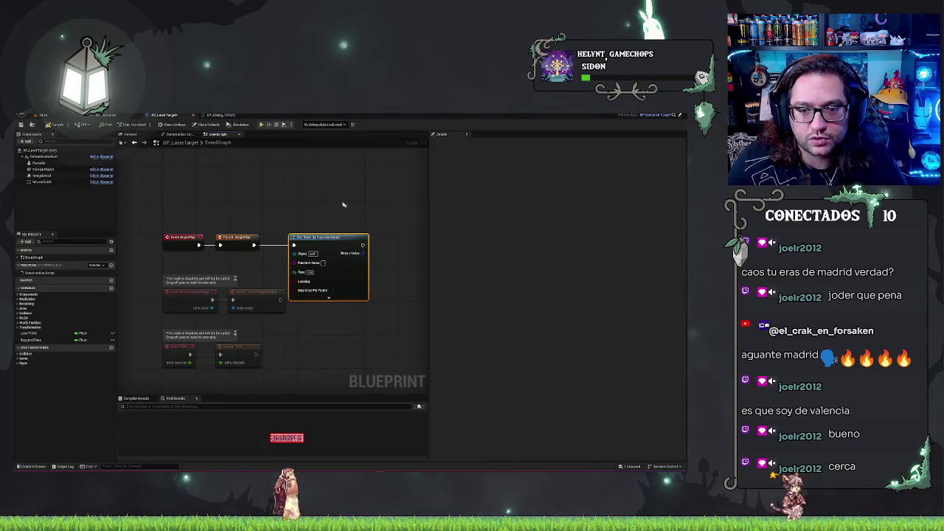
pyautogui.click(114, 116)
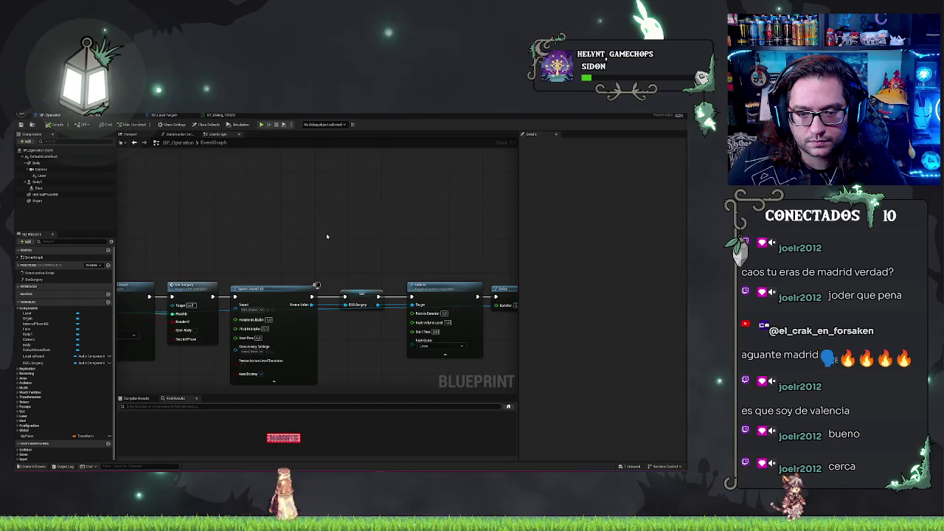
pyautogui.moveTo(326, 236); pyautogui.dragTo(399, 232)
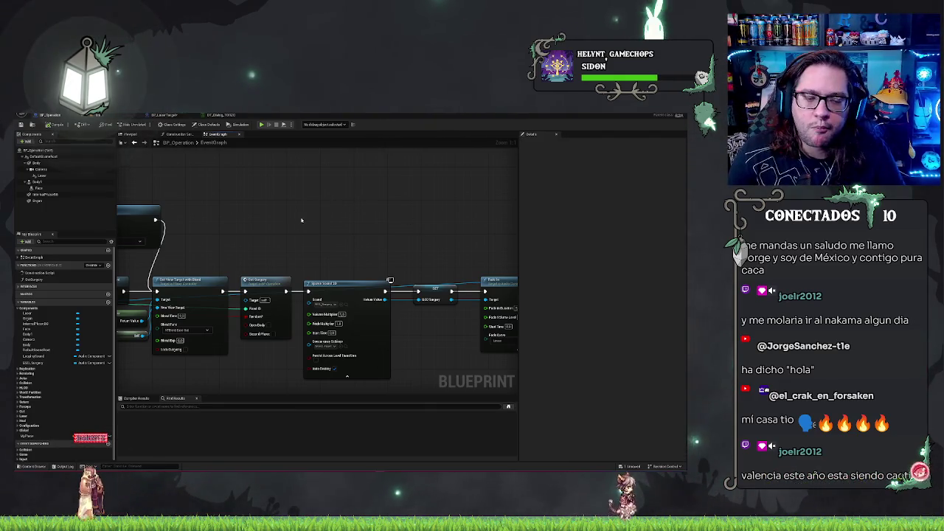
# - Line Set Visibility up with the execution chain and tuck Get Player Controller and Self below it
pyautogui.moveTo(261, 191); pyautogui.dragTo(424, 213)
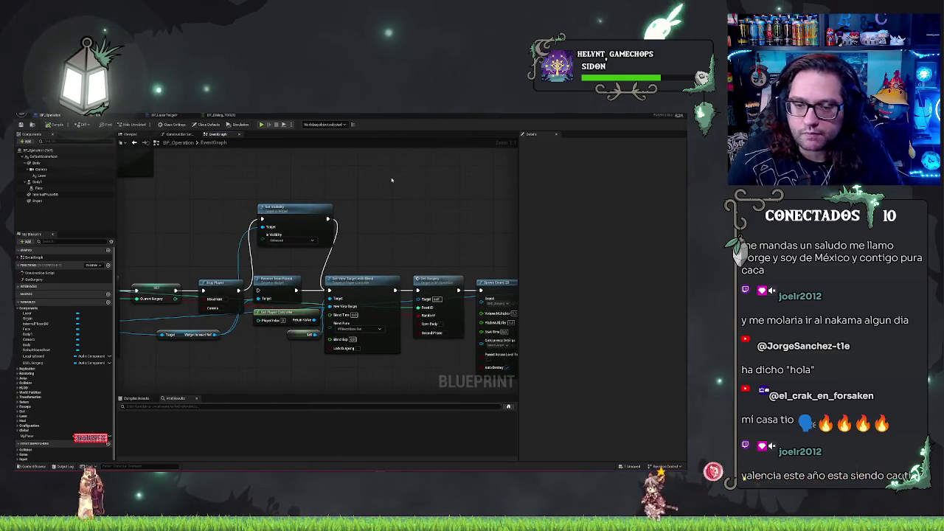
pyautogui.moveTo(406, 236); pyautogui.dragTo(456, 211)
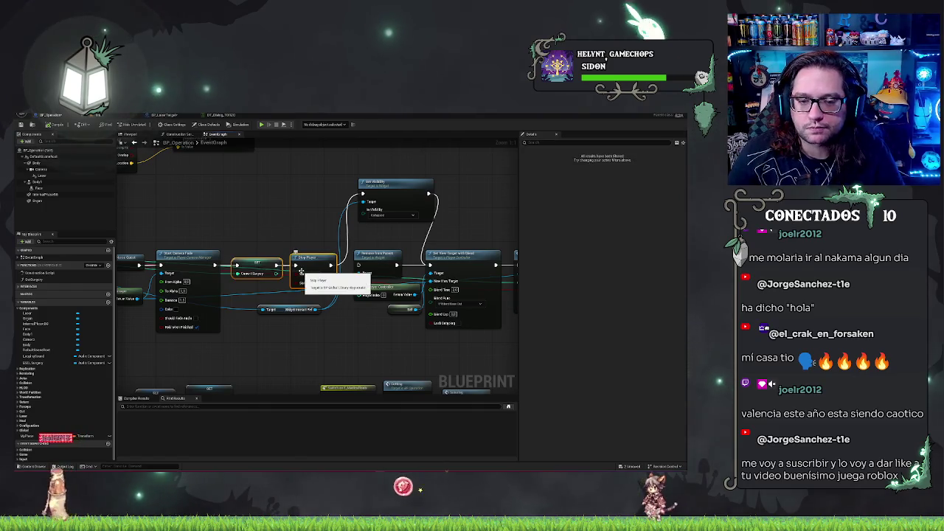
pyautogui.moveTo(301, 274)
pyautogui.mouseDown()
pyautogui.moveTo(310, 237)
pyautogui.moveTo(288, 333)
pyautogui.moveTo(309, 333)
pyautogui.mouseUp()
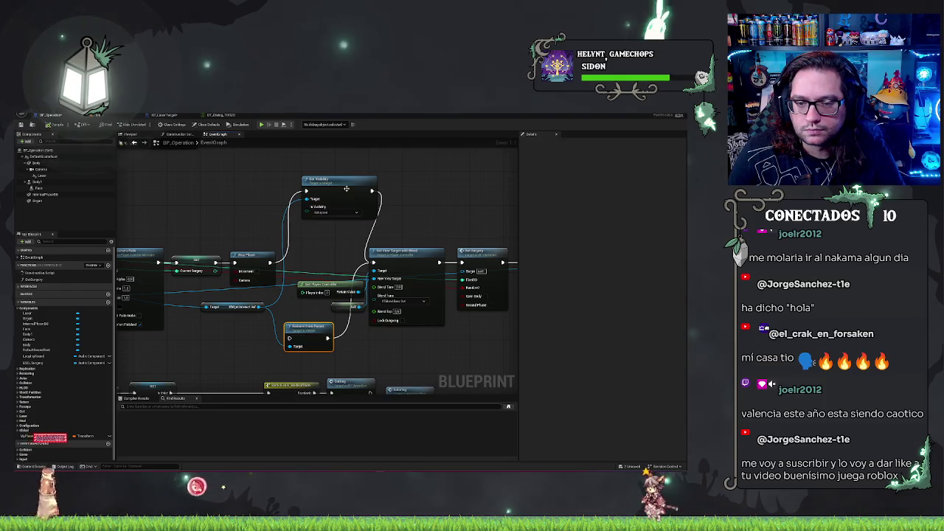
pyautogui.moveTo(346, 189); pyautogui.dragTo(328, 194)
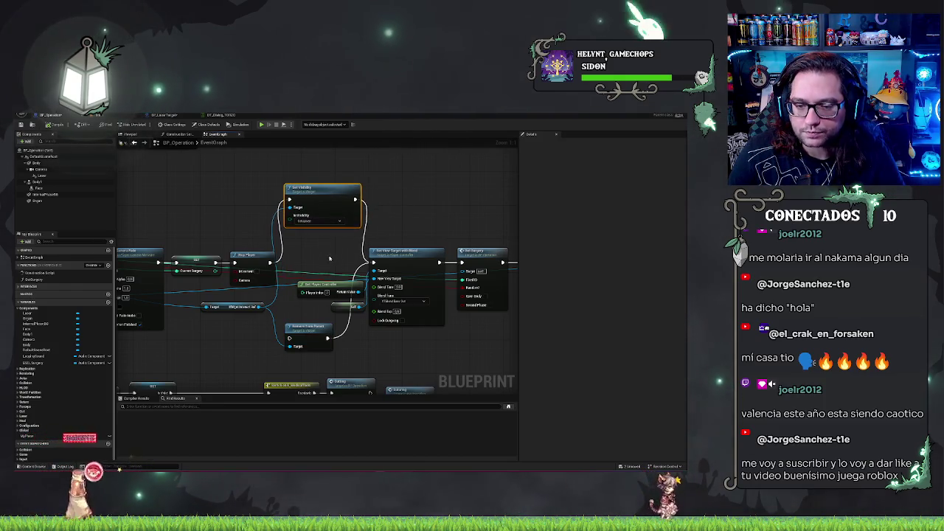
pyautogui.moveTo(343, 311); pyautogui.dragTo(344, 323)
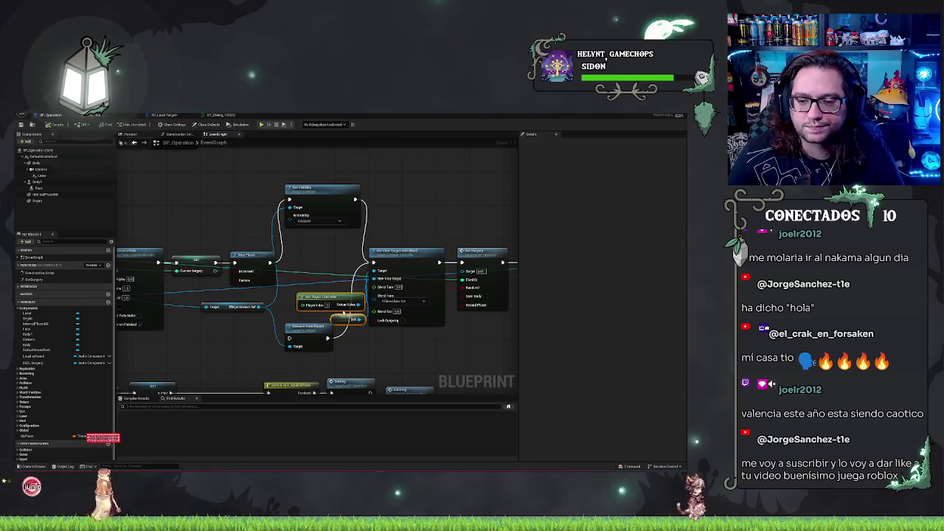
pyautogui.click(321, 189)
pyautogui.moveTo(322, 189); pyautogui.dragTo(323, 255)
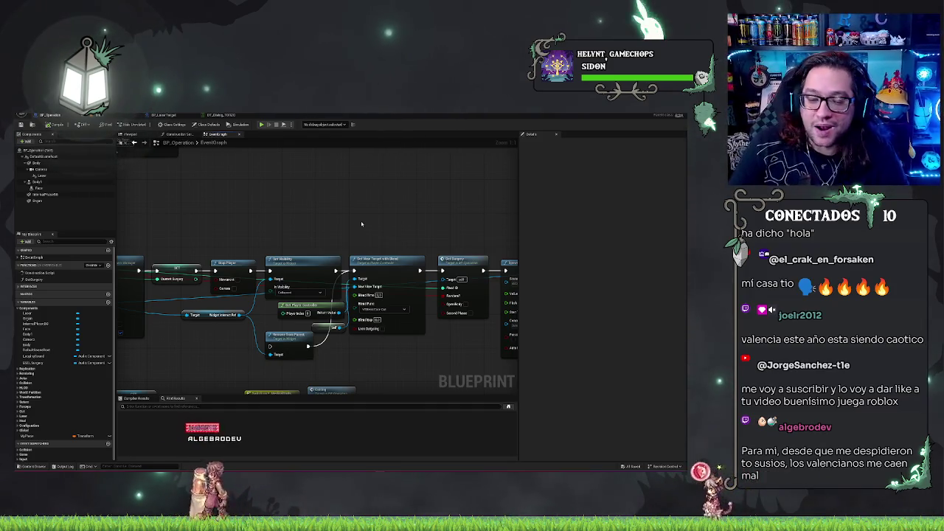
pyautogui.click(24, 115)
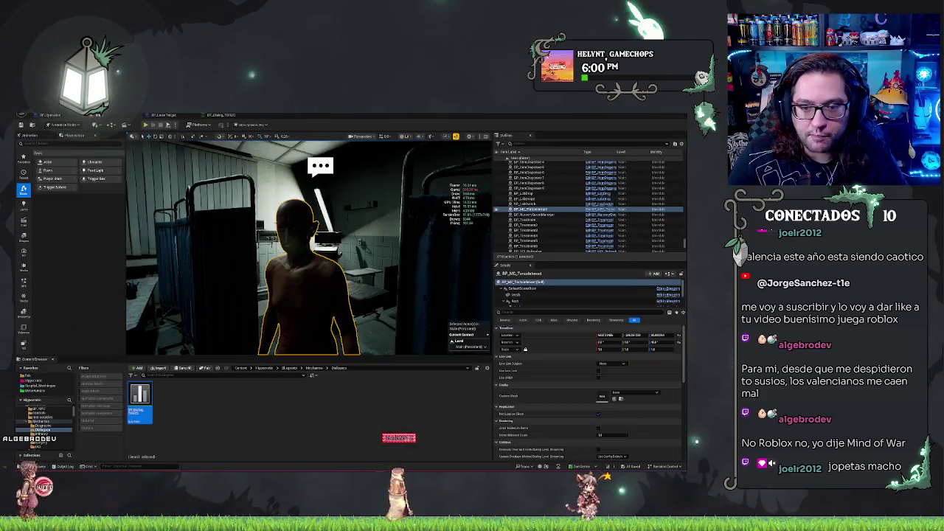
pyautogui.press('Escape')
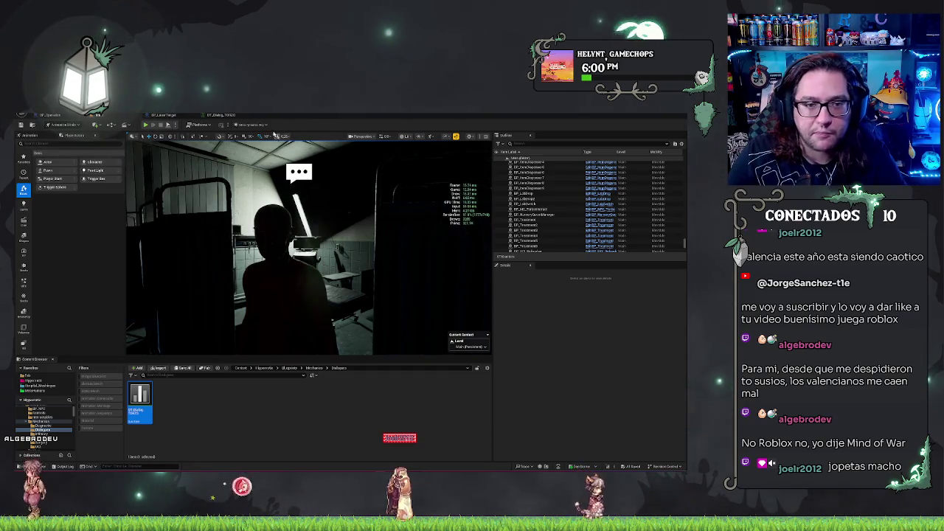
pyautogui.click(162, 116)
pyautogui.moveTo(354, 243)
pyautogui.mouseDown()
pyautogui.moveTo(300, 185)
pyautogui.moveTo(347, 196)
pyautogui.moveTo(322, 316)
pyautogui.moveTo(360, 254)
pyautogui.moveTo(379, 189)
pyautogui.mouseUp()
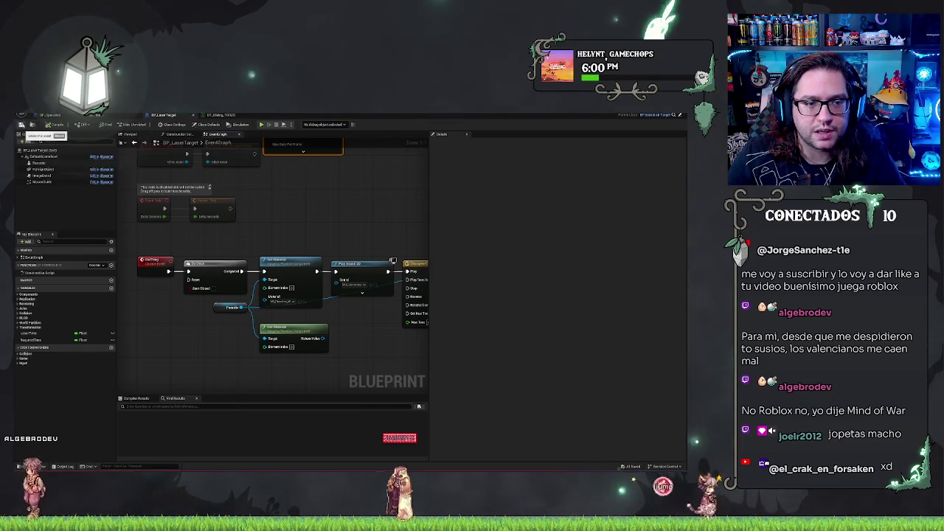
pyautogui.click(51, 115)
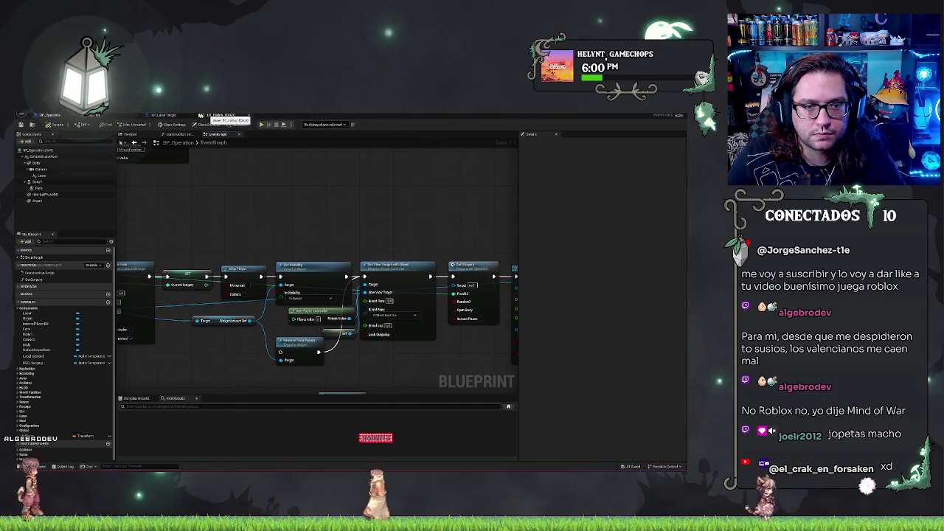
pyautogui.click(117, 115)
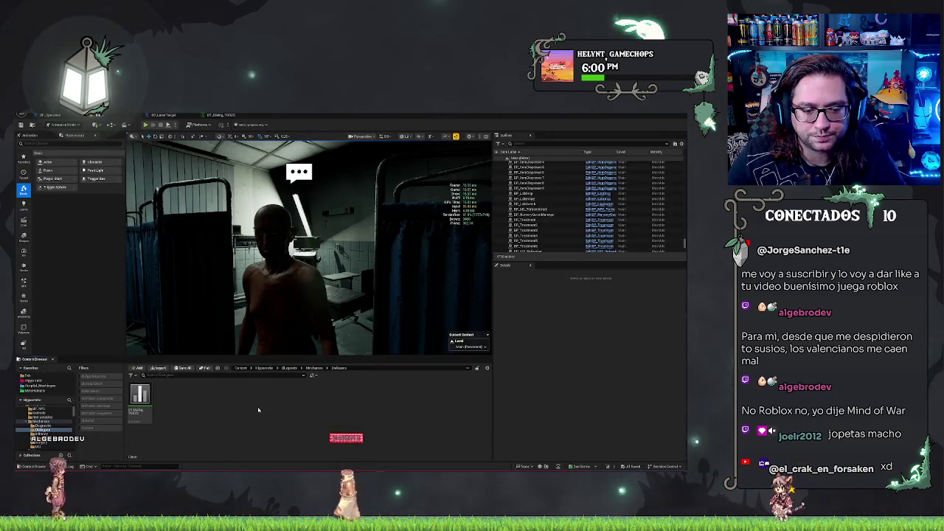
pyautogui.click(231, 115)
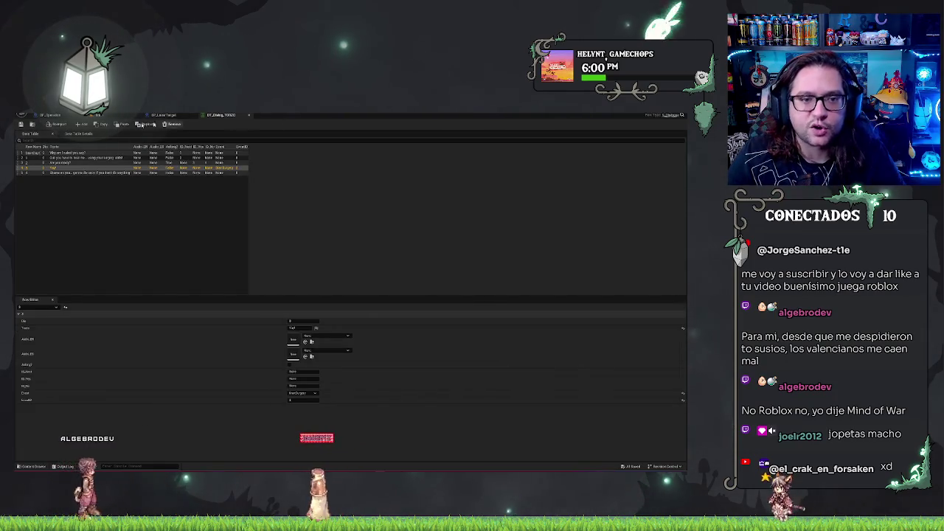
pyautogui.click(65, 118)
pyautogui.click(64, 118)
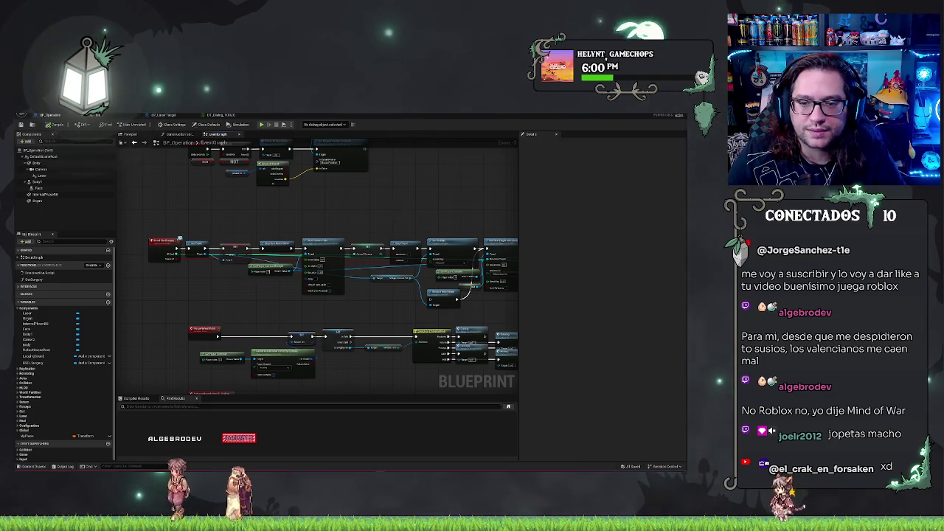
# - Pan around the BP_Operation event graph to inspect its upper and lower event rows
pyautogui.scroll(-2, 399, 211)
pyautogui.scroll(2, 421, 258)
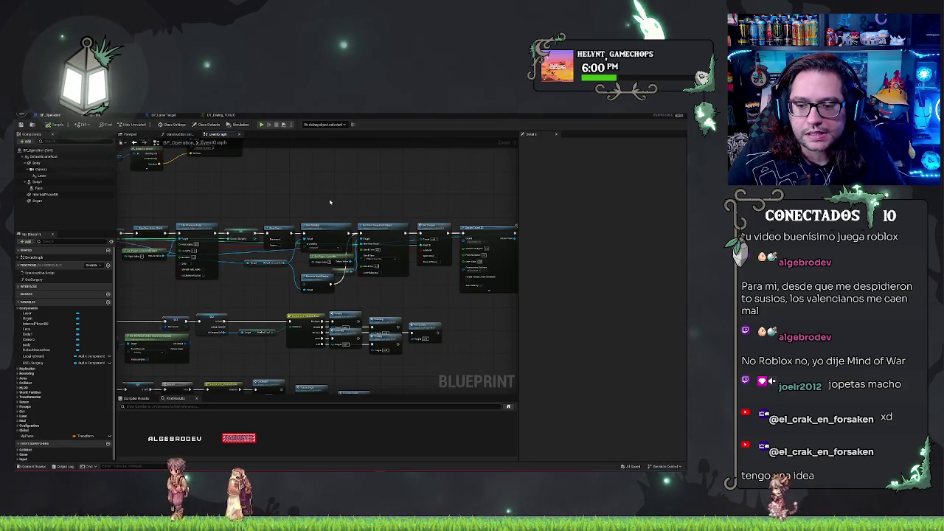
pyautogui.moveTo(330, 202); pyautogui.dragTo(456, 236)
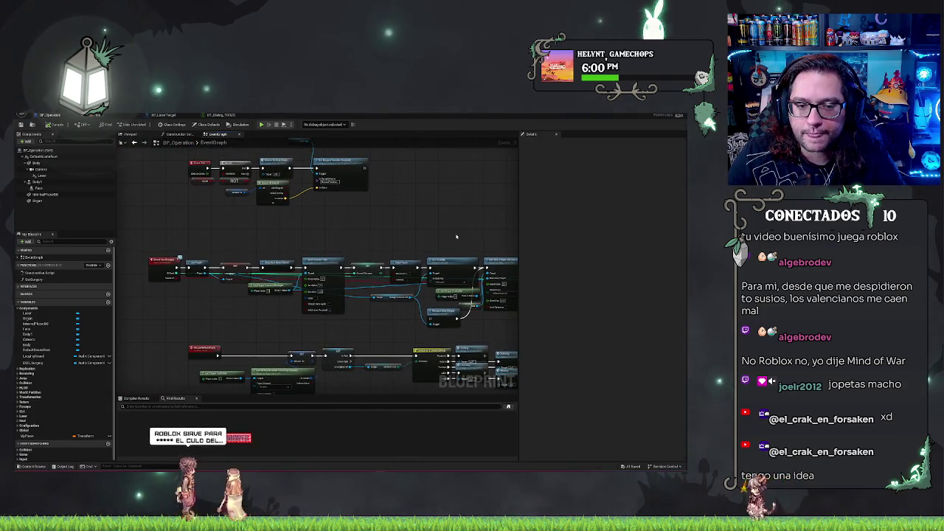
pyautogui.scroll(-2, 441, 310)
pyautogui.scroll(2, 381, 217)
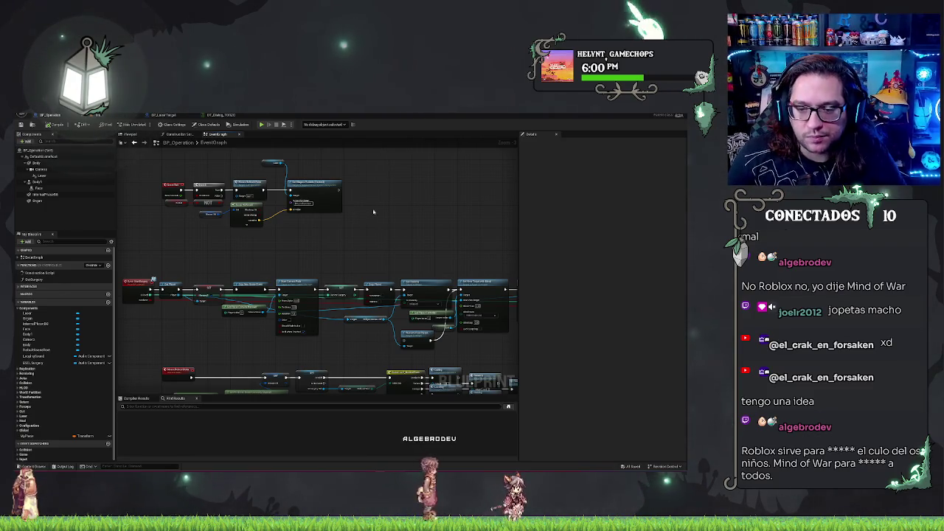
pyautogui.moveTo(210, 247)
pyautogui.mouseDown()
pyautogui.moveTo(453, 275)
pyautogui.moveTo(327, 268)
pyautogui.mouseUp()
pyautogui.moveTo(327, 265)
pyautogui.mouseDown()
pyautogui.moveTo(376, 259)
pyautogui.moveTo(367, 261)
pyautogui.moveTo(377, 270)
pyautogui.mouseUp()
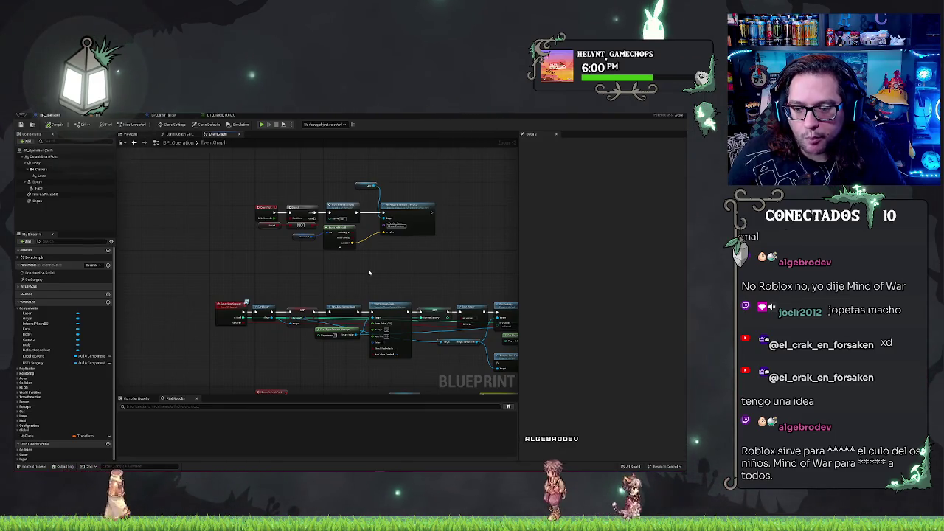
pyautogui.moveTo(370, 273)
pyautogui.mouseDown()
pyautogui.moveTo(389, 255)
pyautogui.moveTo(370, 227)
pyautogui.mouseUp()
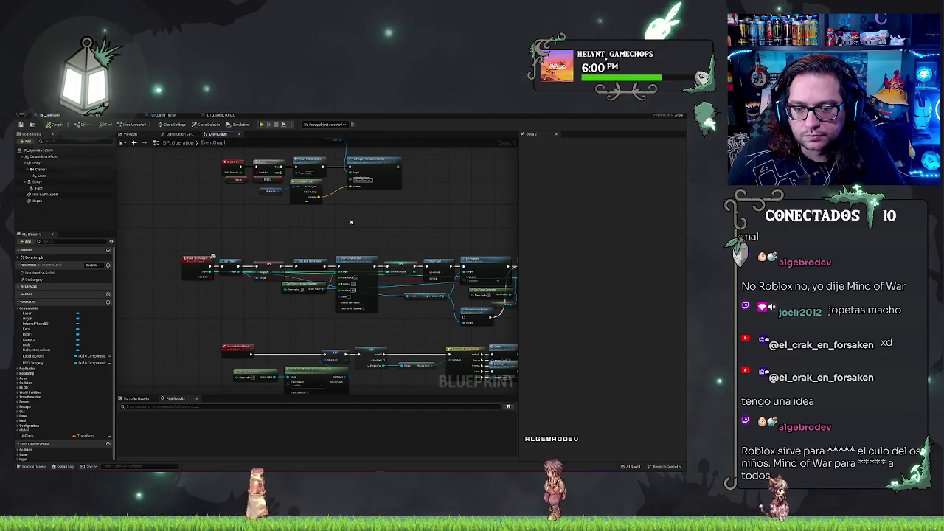
pyautogui.moveTo(405, 224); pyautogui.dragTo(337, 215)
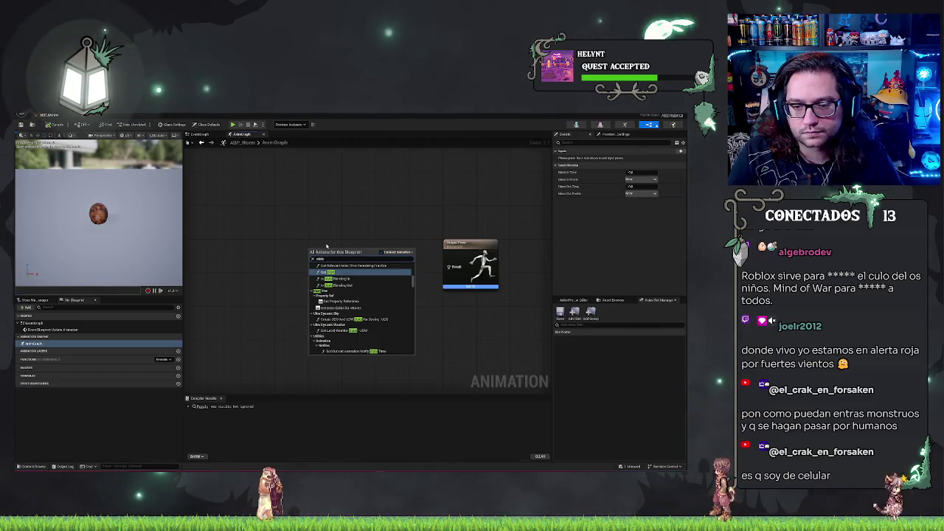
# - Add a state machine named States and wire it into the Output Pose
pyautogui.scroll(5, 364, 310)
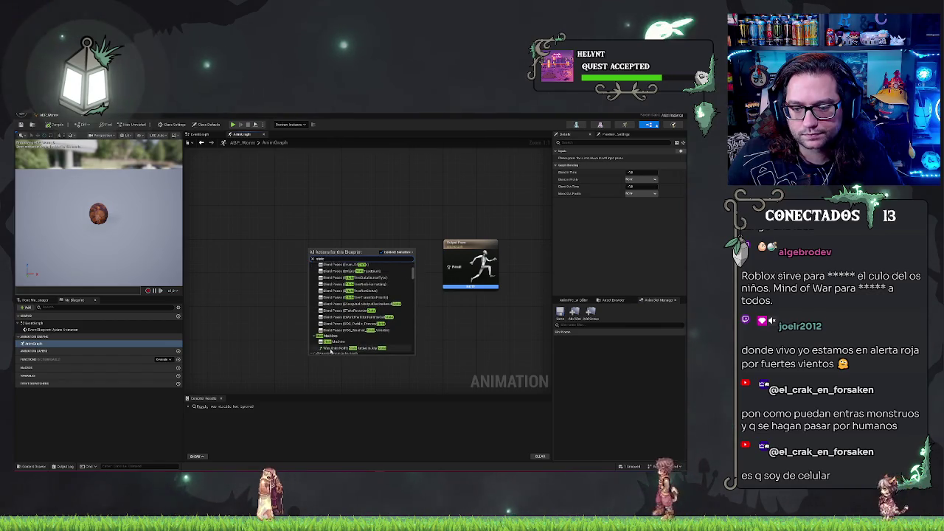
pyautogui.click(331, 341)
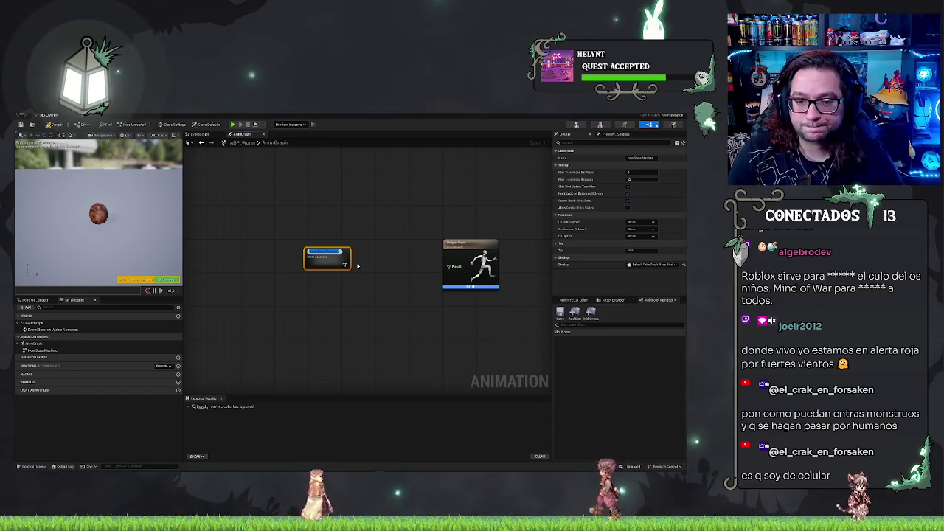
pyautogui.write('States')
pyautogui.press('Return')
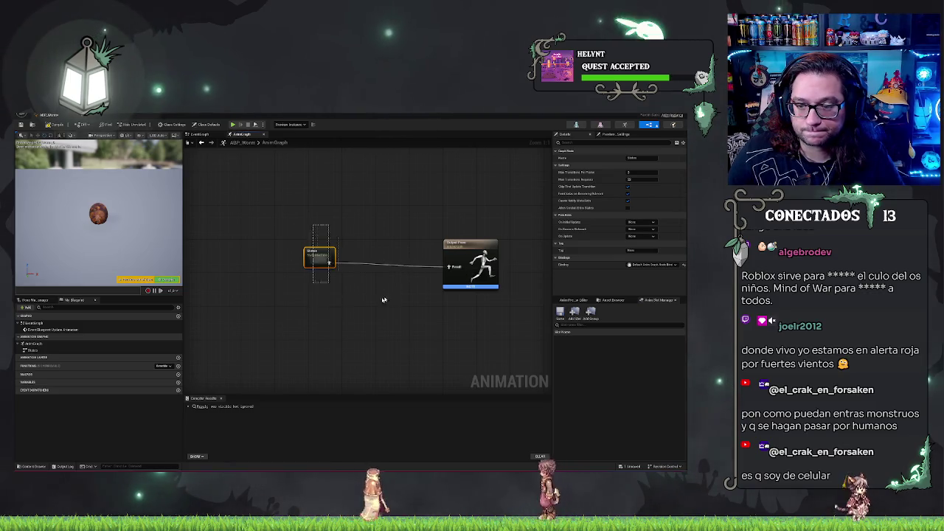
pyautogui.moveTo(329, 265); pyautogui.dragTo(448, 266)
pyautogui.click(340, 307)
pyautogui.moveTo(319, 259); pyautogui.dragTo(391, 260)
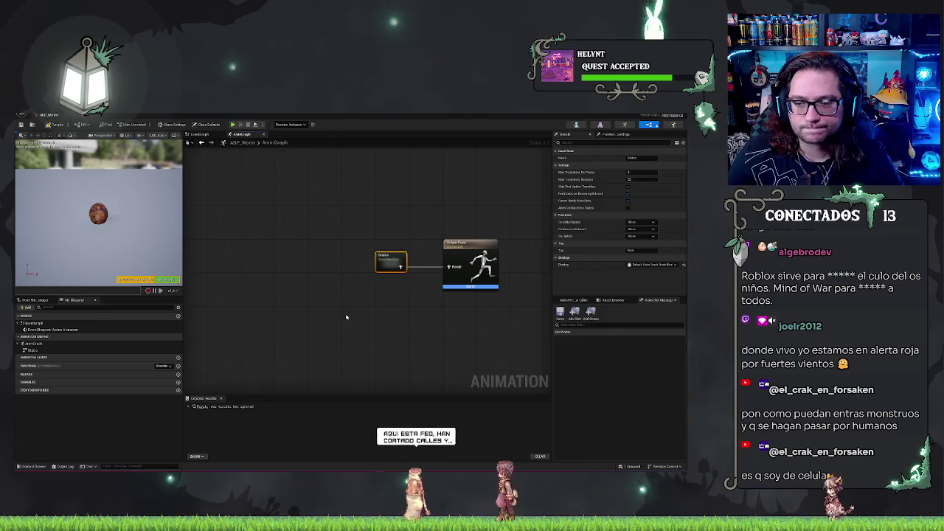
# - Inside States, add an Idle state connected from Entry and open its graph
pyautogui.doubleClick(391, 261)
pyautogui.moveTo(319, 259); pyautogui.dragTo(357, 264)
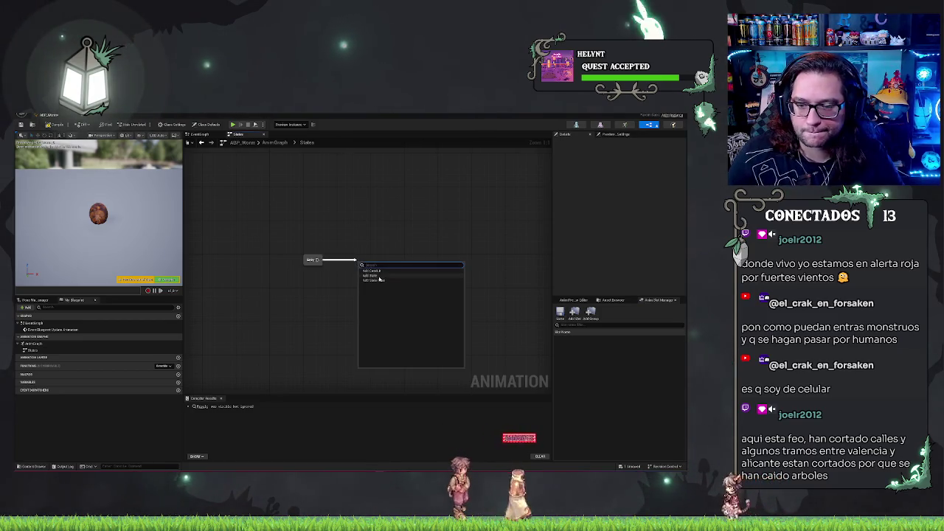
pyautogui.click(380, 276)
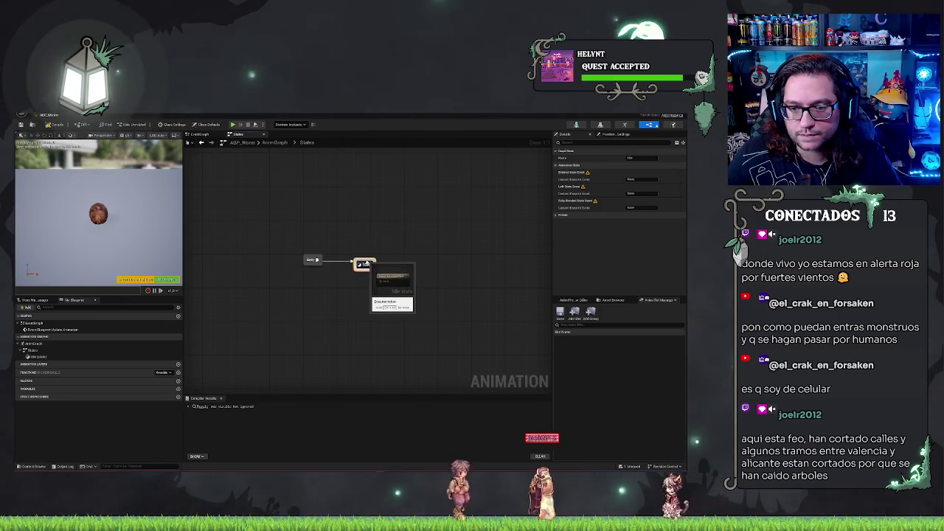
pyautogui.moveTo(363, 264); pyautogui.dragTo(349, 258)
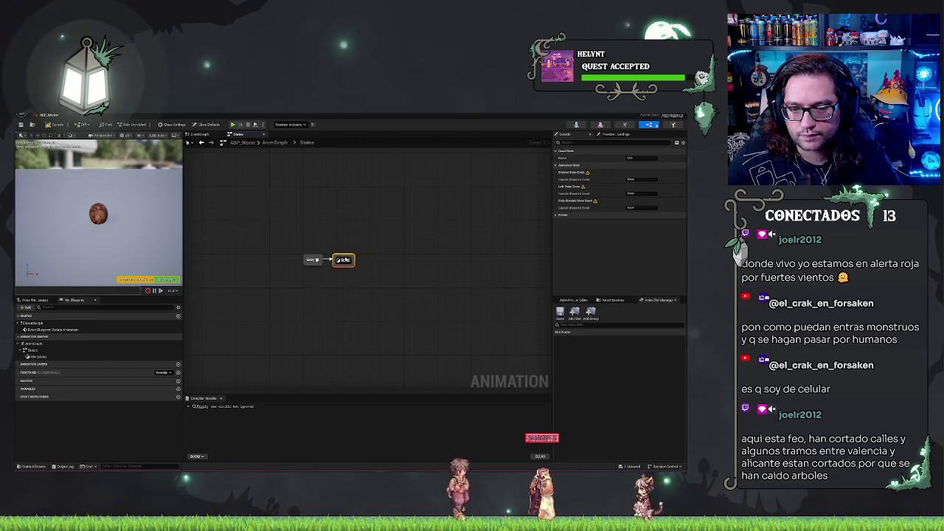
pyautogui.doubleClick(344, 260)
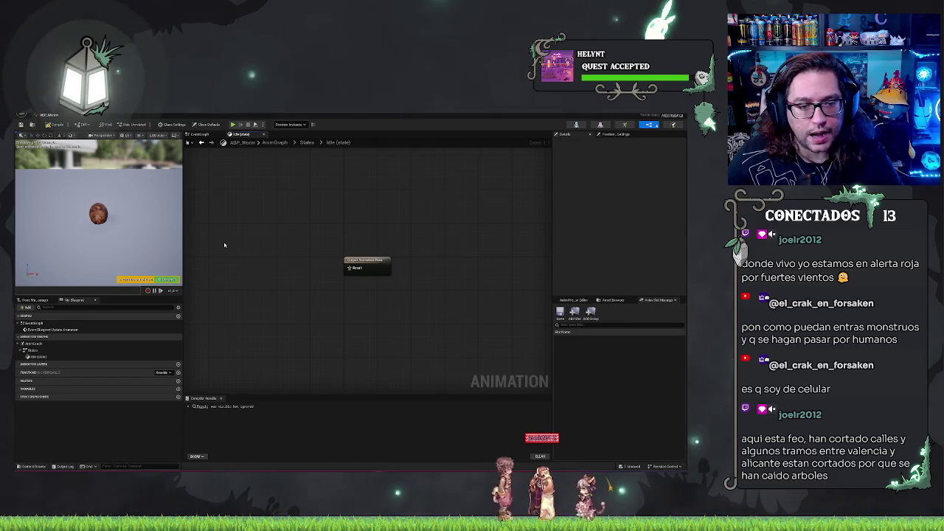
# - Add a worm_free_fall_Anim Sequence Player node inside the Idle state
pyautogui.hotkey('alt', 'Tab')
pyautogui.hotkey('alt', 'Tab')
pyautogui.hotkey('alt', 'Tab')
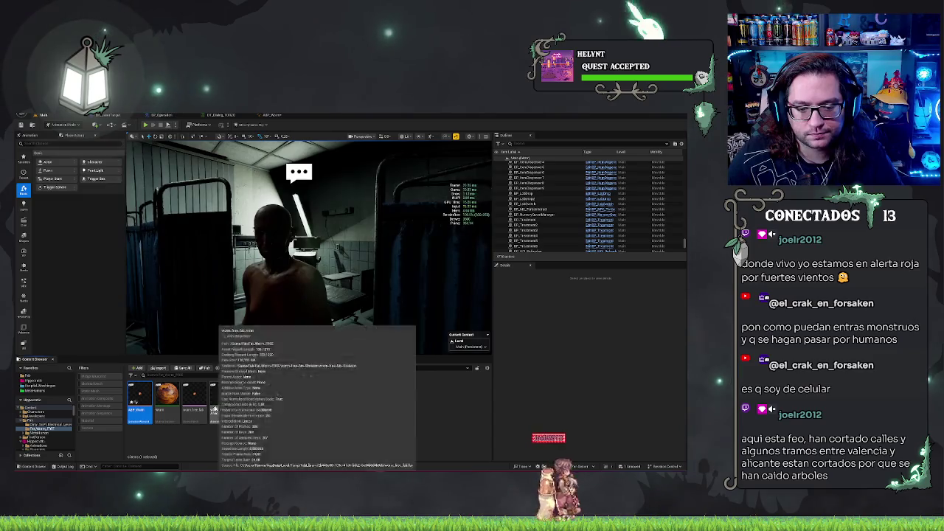
pyautogui.click(221, 402)
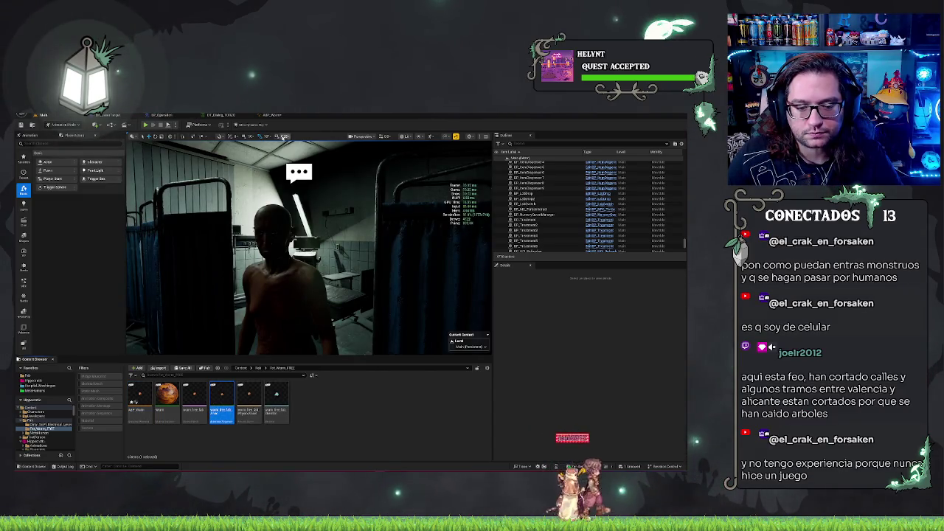
pyautogui.hotkey('alt', 'Tab')
pyautogui.rightClick(239, 281)
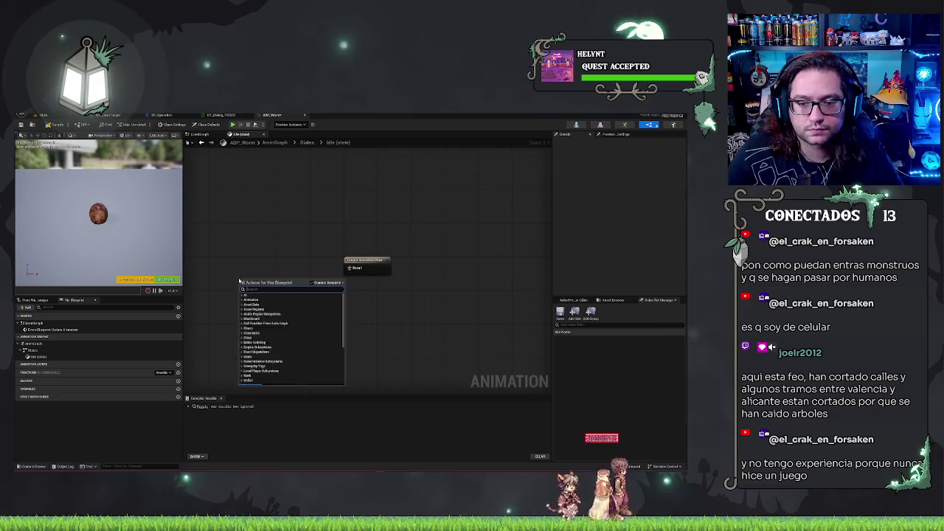
pyautogui.write('play a')
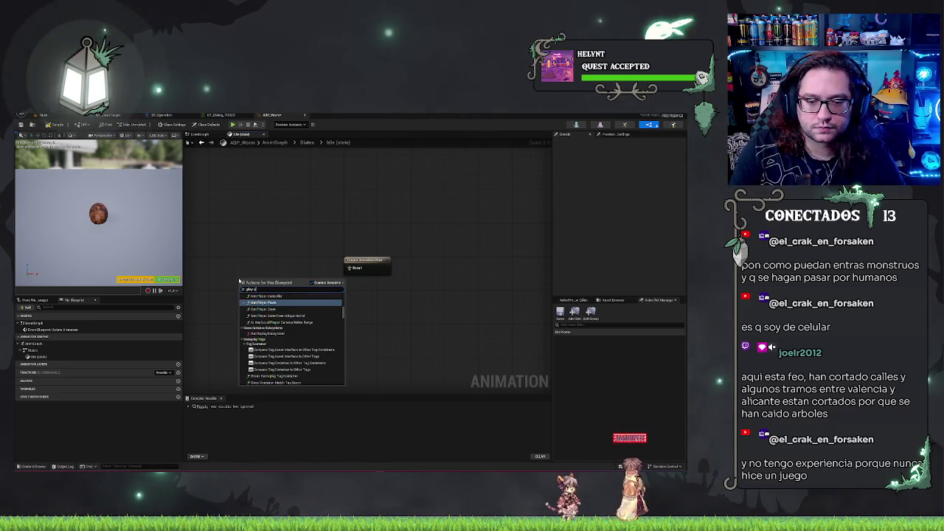
pyautogui.write('nim')
pyautogui.scroll(-5, 286, 337)
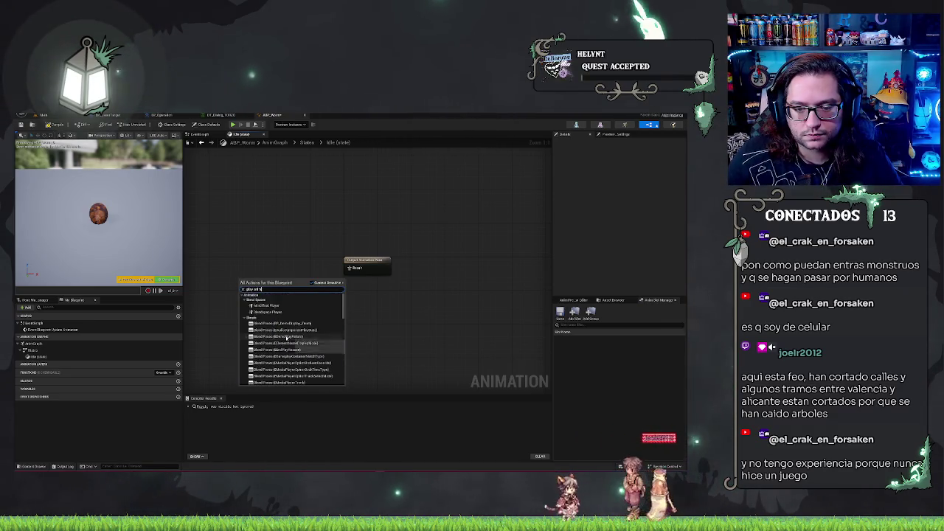
pyautogui.scroll(5, 286, 336)
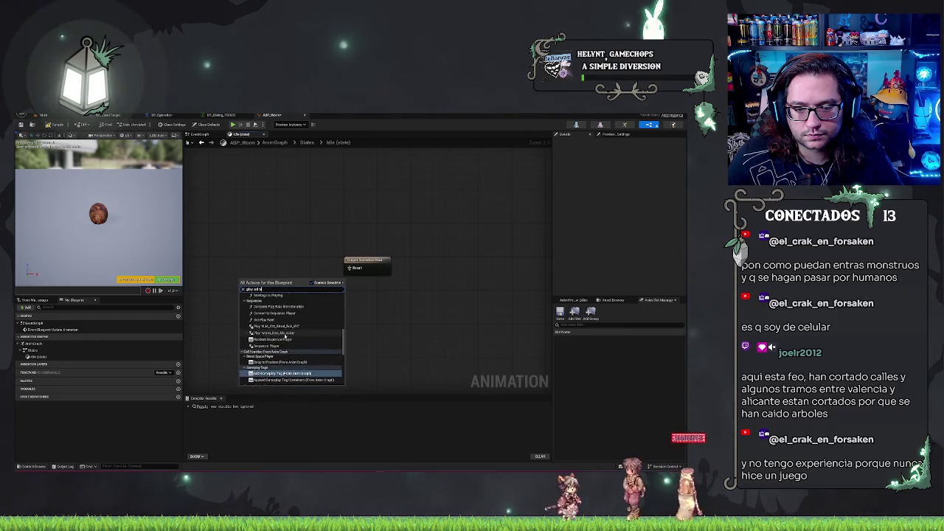
pyautogui.scroll(10, 286, 336)
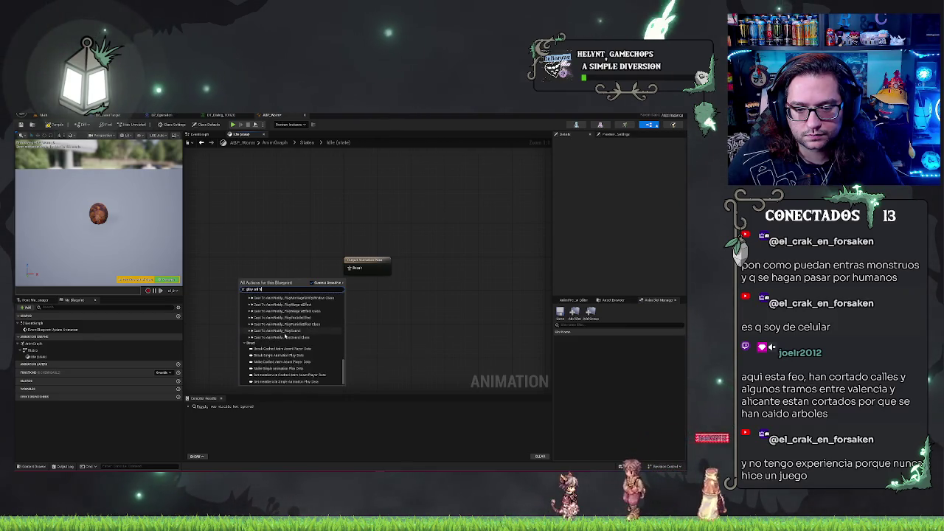
pyautogui.scroll(-15, 283, 334)
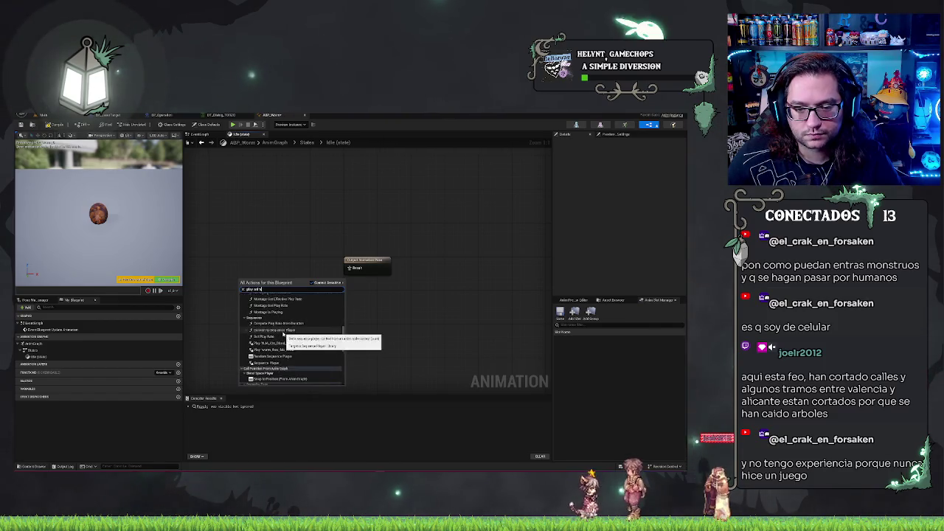
pyautogui.scroll(-2, 291, 313)
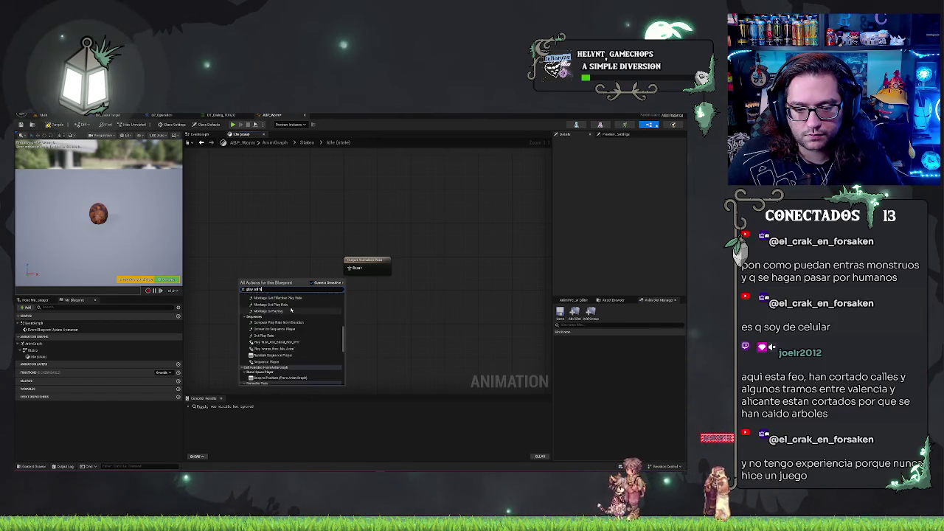
pyautogui.click(278, 350)
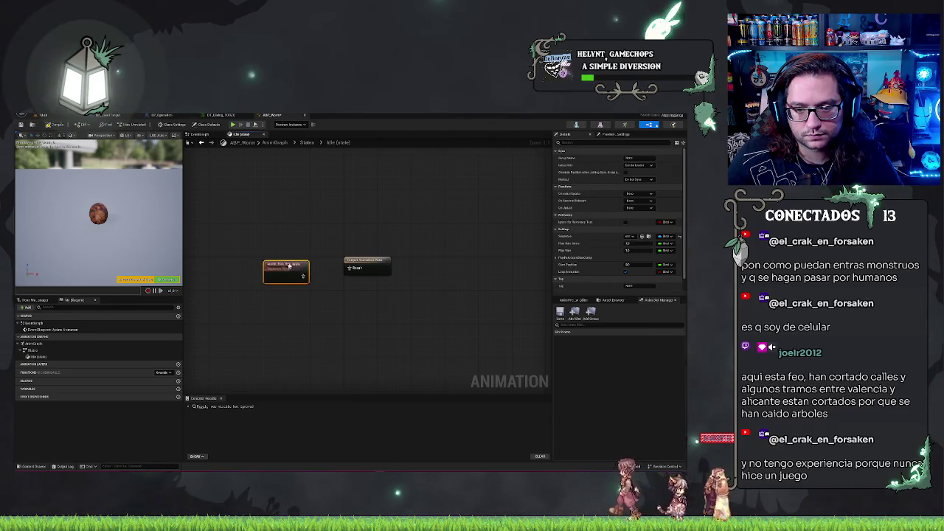
# - Connect worm_free_fall_Anim to the Output Animation Pose and return to the States graph
pyautogui.click(64, 205)
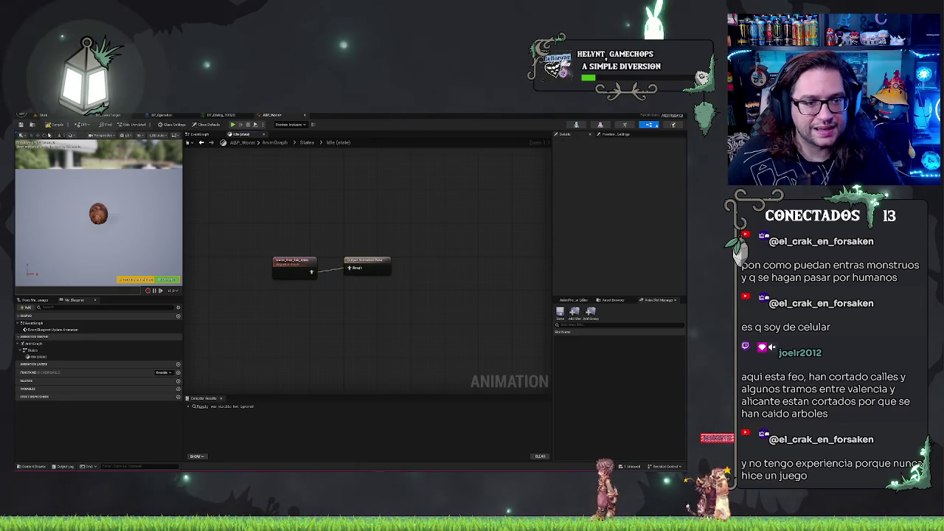
pyautogui.moveTo(294, 260); pyautogui.dragTo(293, 256)
pyautogui.click(355, 232)
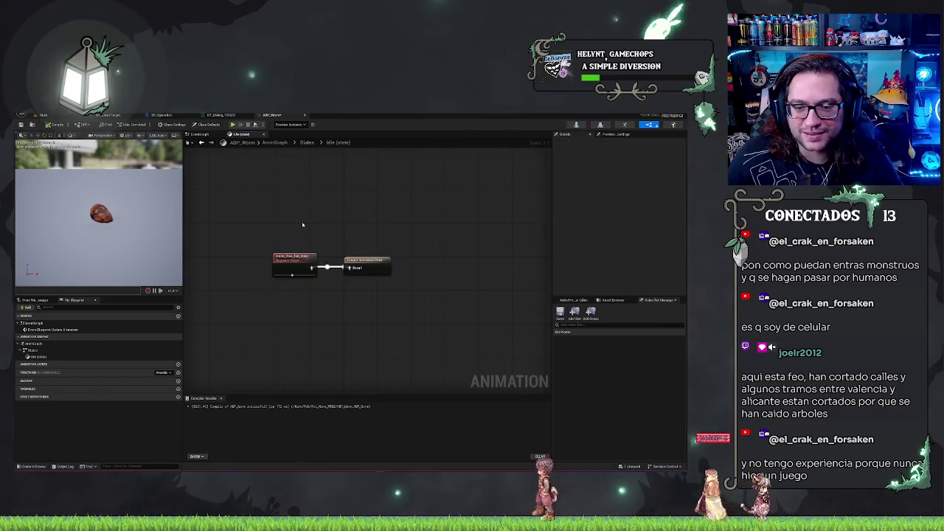
pyautogui.click(201, 141)
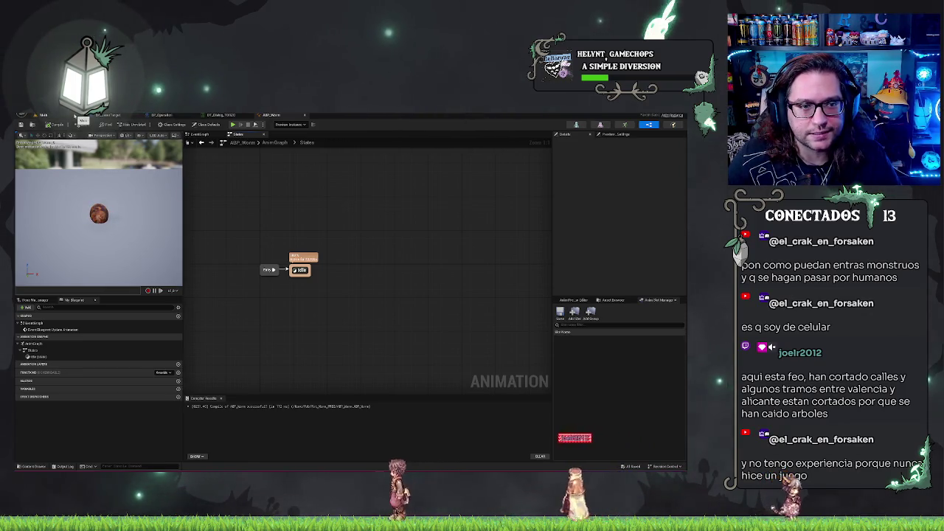
# - Open the worm mesh from the Content Browser and show Create Asset > Create Animation options
pyautogui.click(65, 115)
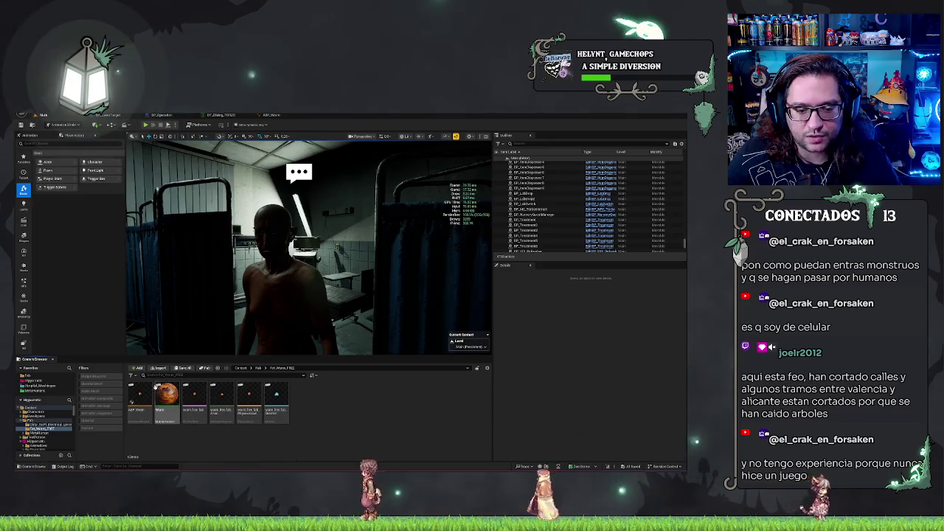
pyautogui.doubleClick(140, 389)
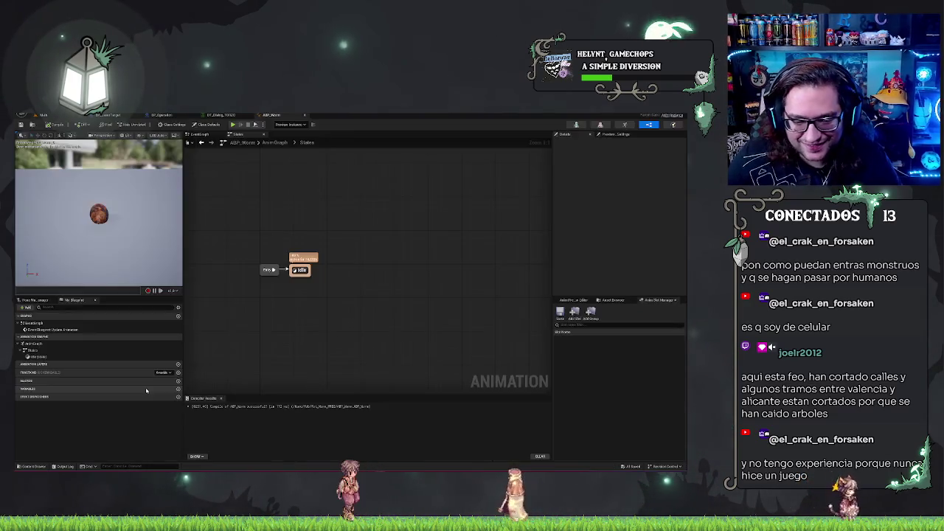
pyautogui.click(69, 115)
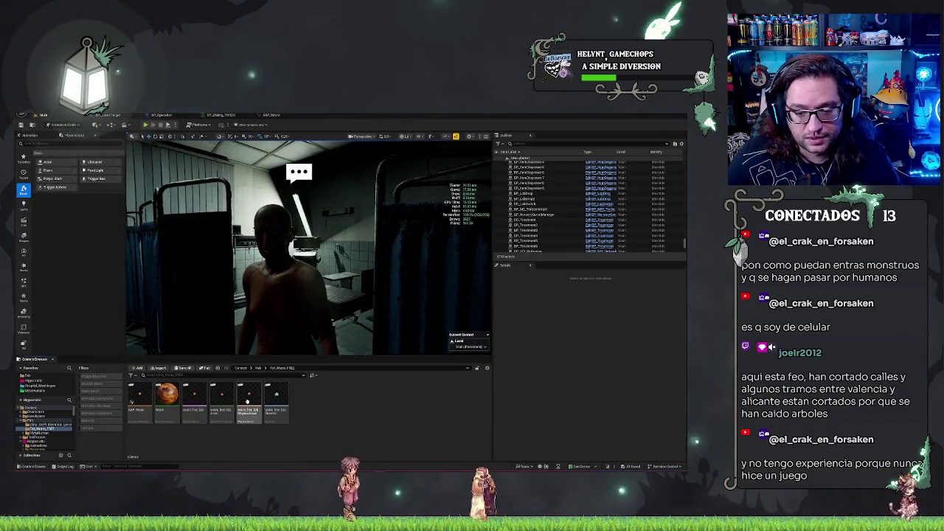
pyautogui.click(197, 400)
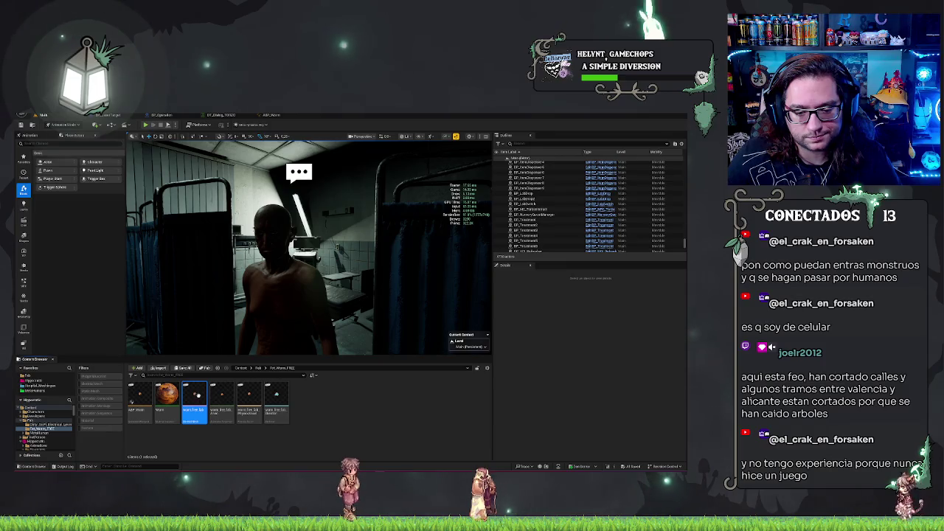
pyautogui.doubleClick(194, 401)
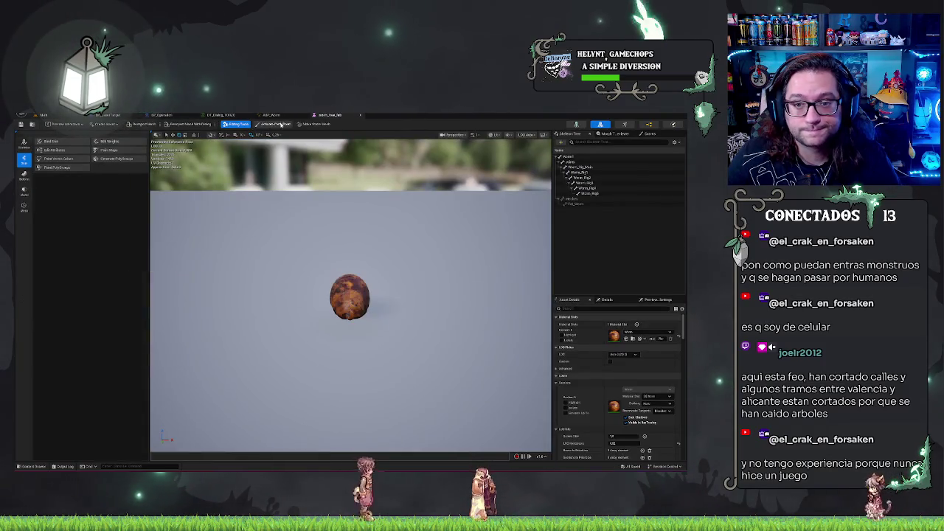
pyautogui.click(111, 124)
pyautogui.moveTo(114, 139)
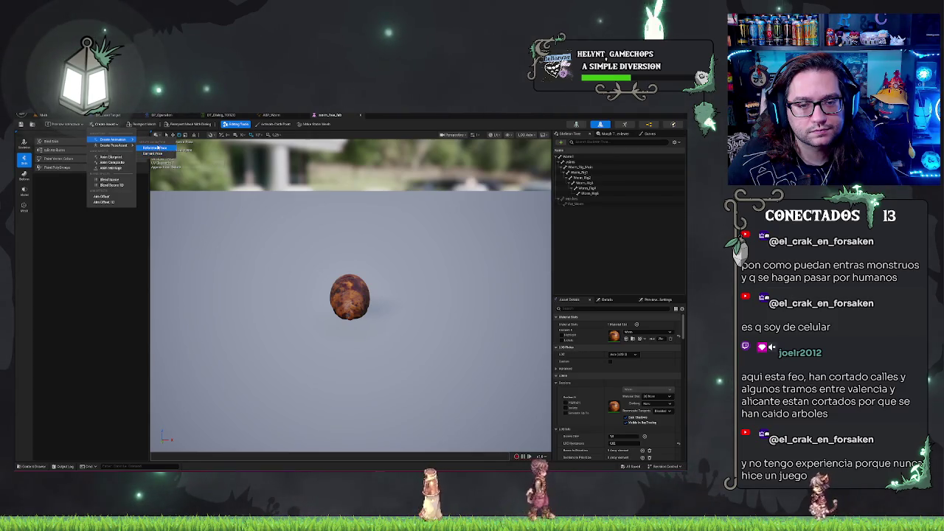
# - Create a Worm_Walk animation from the reference pose in the chosen folder
pyautogui.click(158, 154)
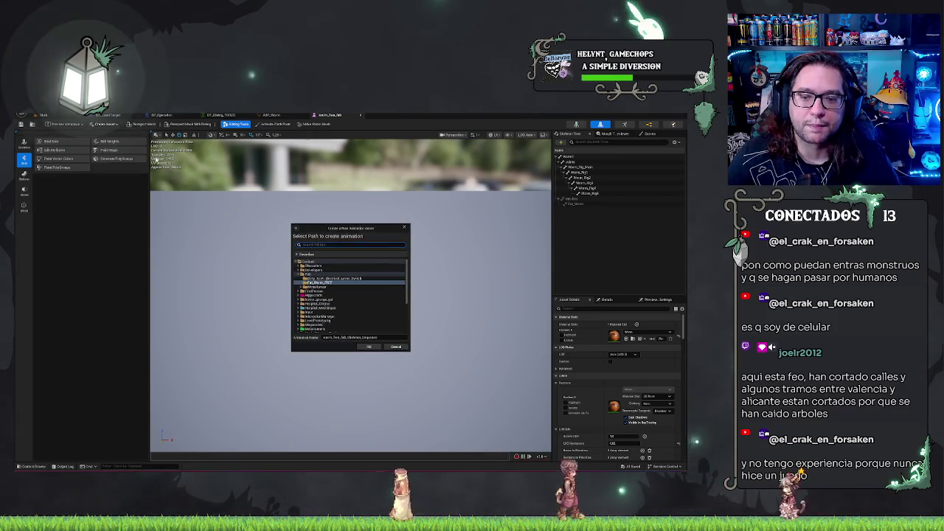
pyautogui.click(332, 248)
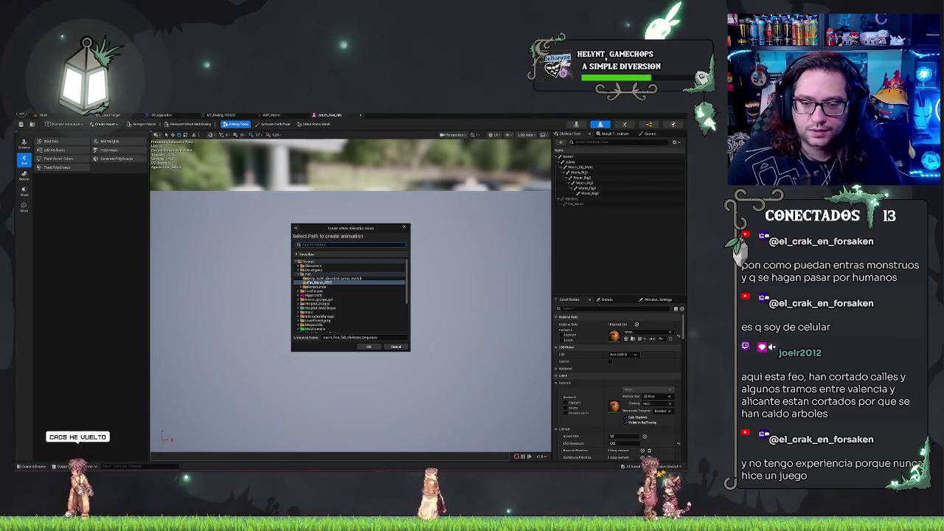
pyautogui.click(387, 345)
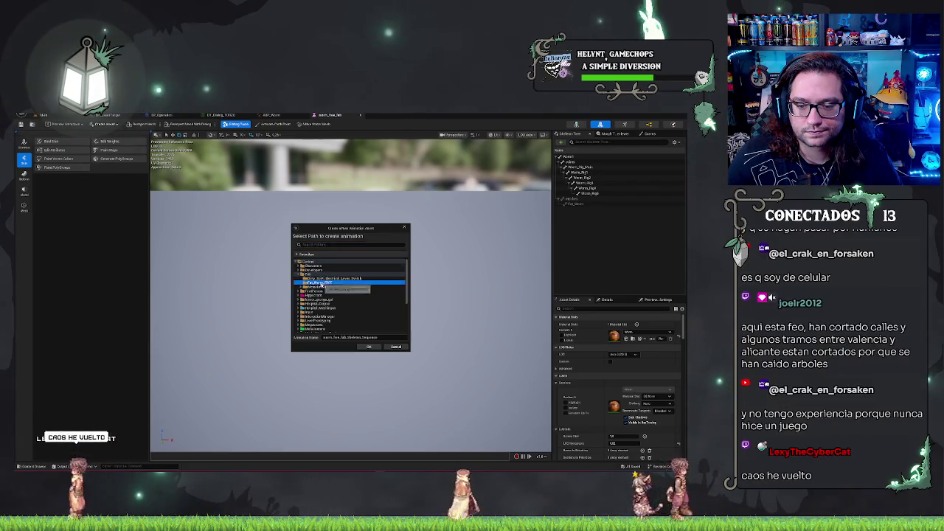
pyautogui.press('Tab')
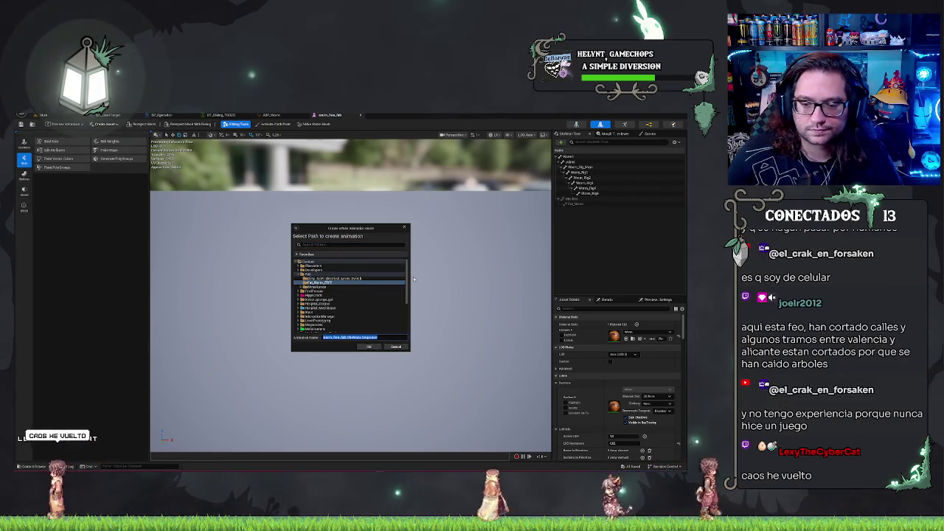
pyautogui.write('Worm')
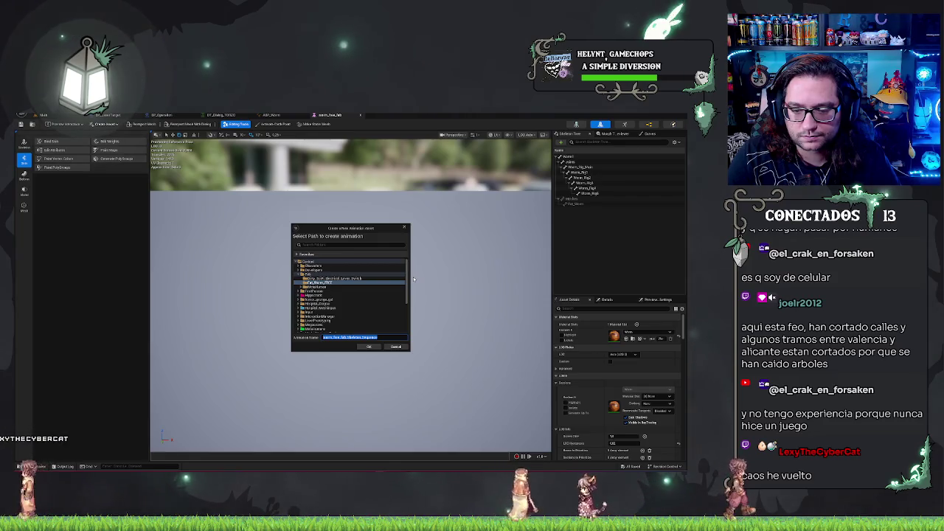
pyautogui.write('_Walk')
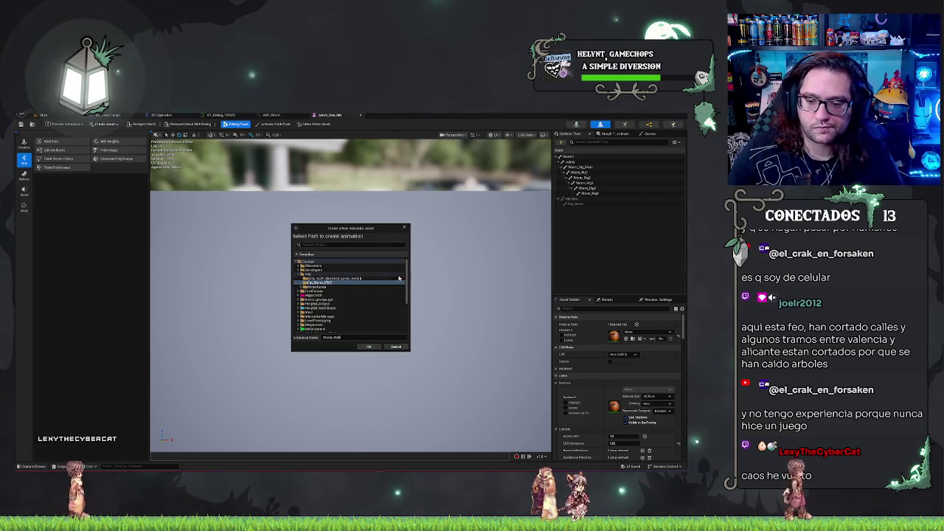
pyautogui.press('Return')
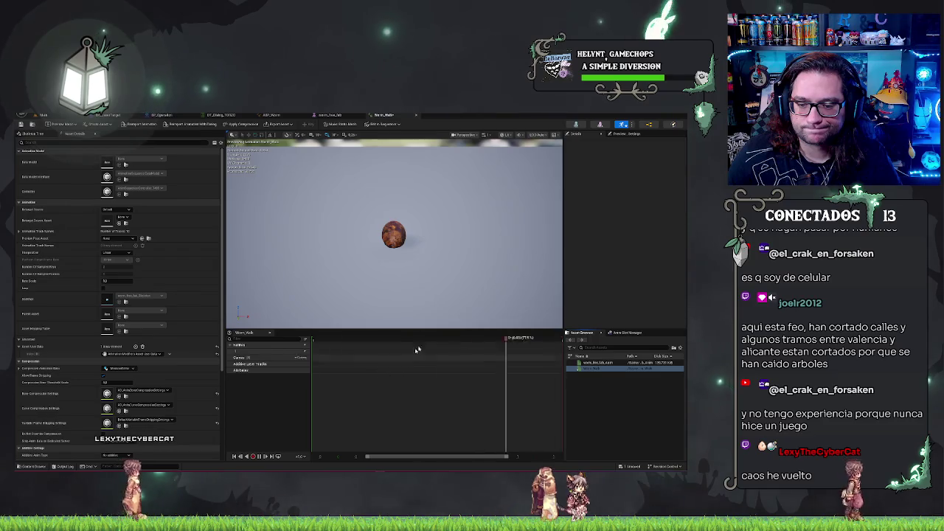
# - Move the Worm_Walk playhead to the end and bring up the timeline's frame menu
pyautogui.click(260, 457)
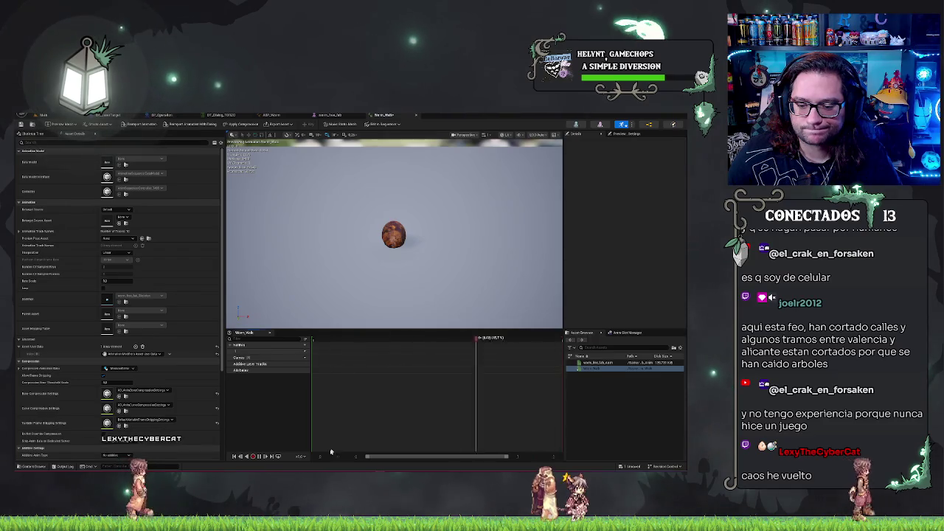
pyautogui.rightClick(350, 340)
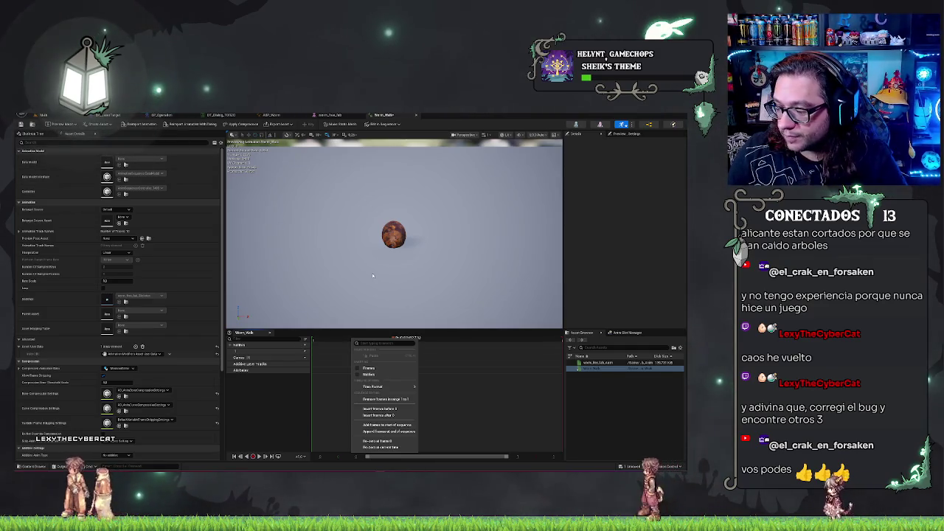
# - Choose Insert frames after to add frames past the current frame of Worm_Walk
pyautogui.moveTo(374, 385)
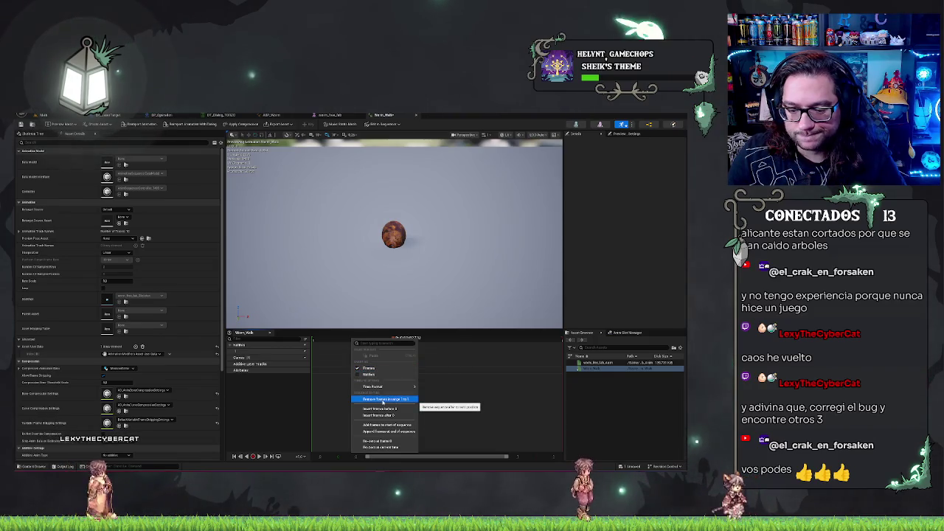
pyautogui.click(388, 415)
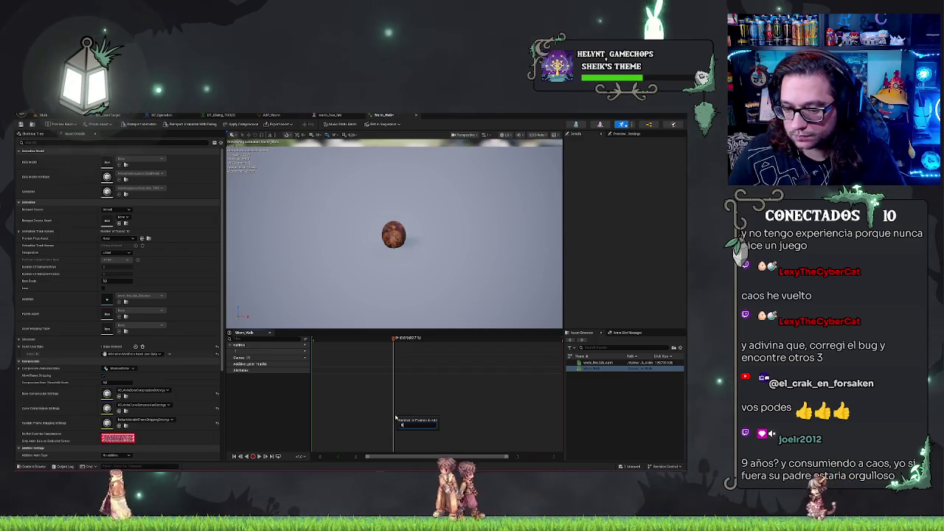
pyautogui.scroll(3, 452, 343)
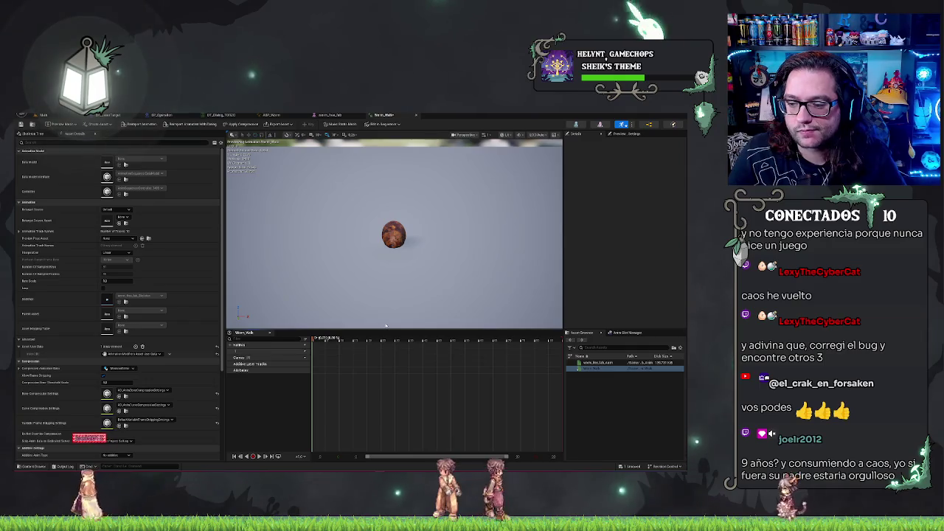
# - Scrub the lengthened Worm_Walk timeline and look over the curve track options
pyautogui.click(517, 340)
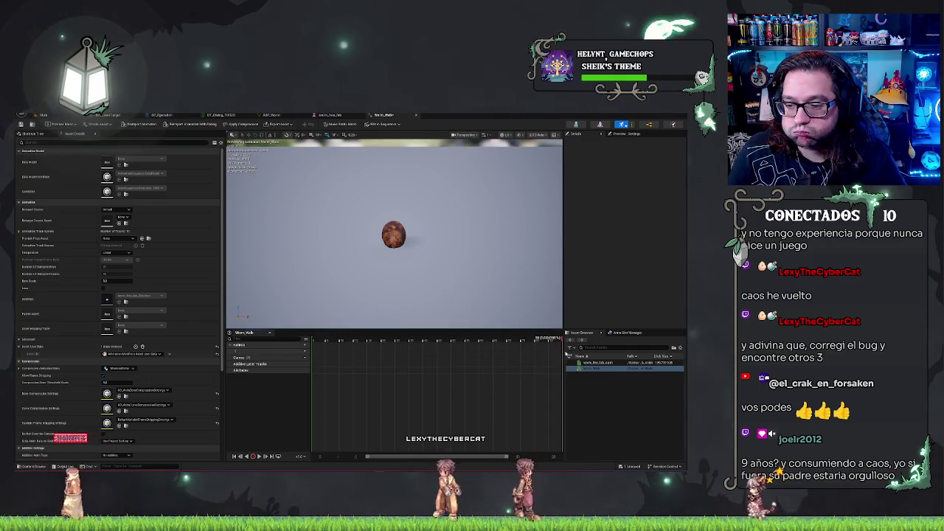
pyautogui.click(314, 343)
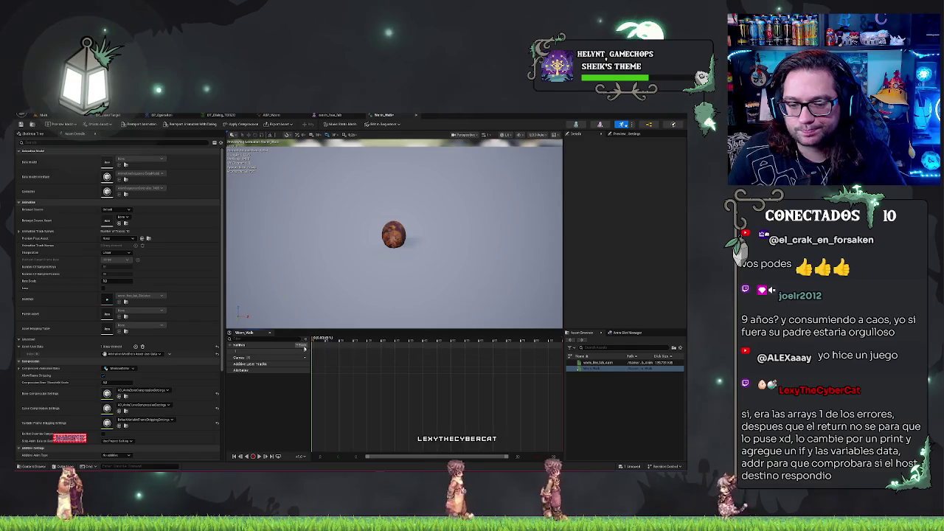
pyautogui.click(300, 359)
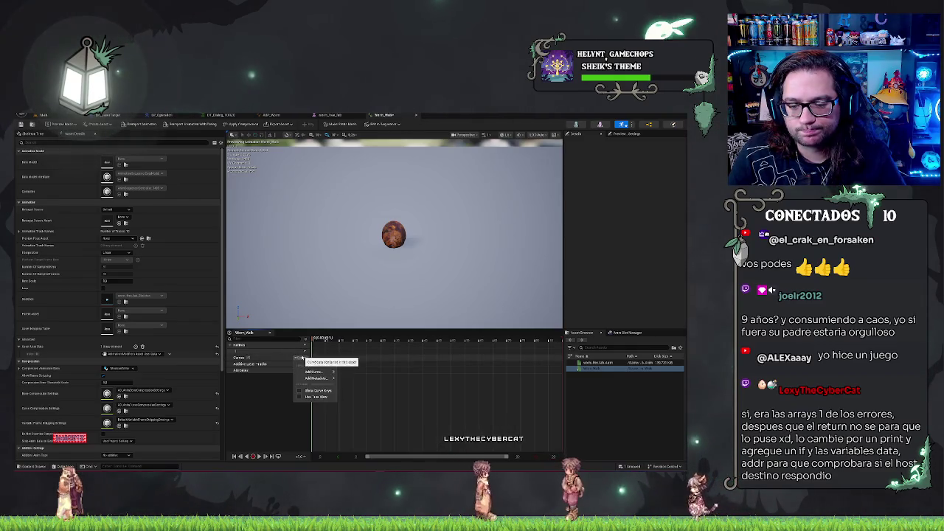
pyautogui.moveTo(315, 372)
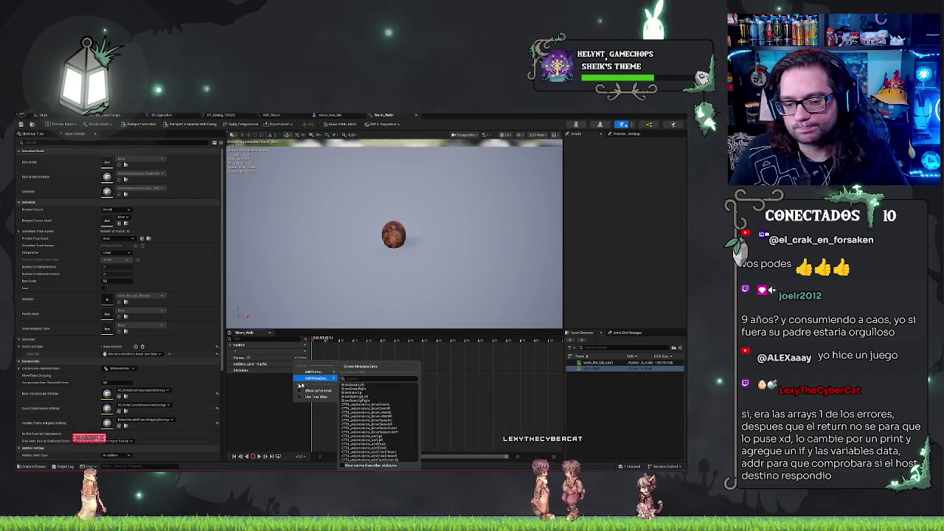
pyautogui.press('Escape')
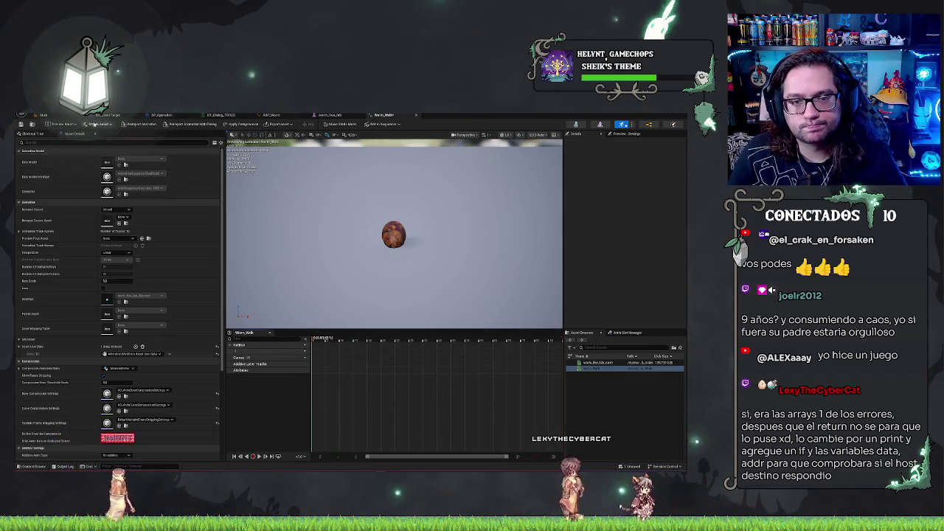
pyautogui.moveTo(451, 216); pyautogui.dragTo(472, 202)
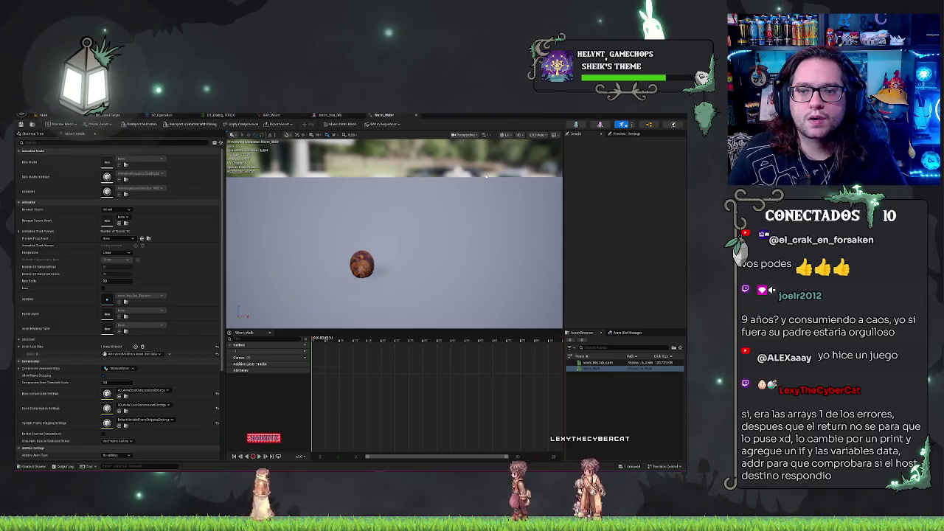
# - Check the Edit in Sequencer options, then switch the left panel to the Skeleton Tree
pyautogui.click(382, 124)
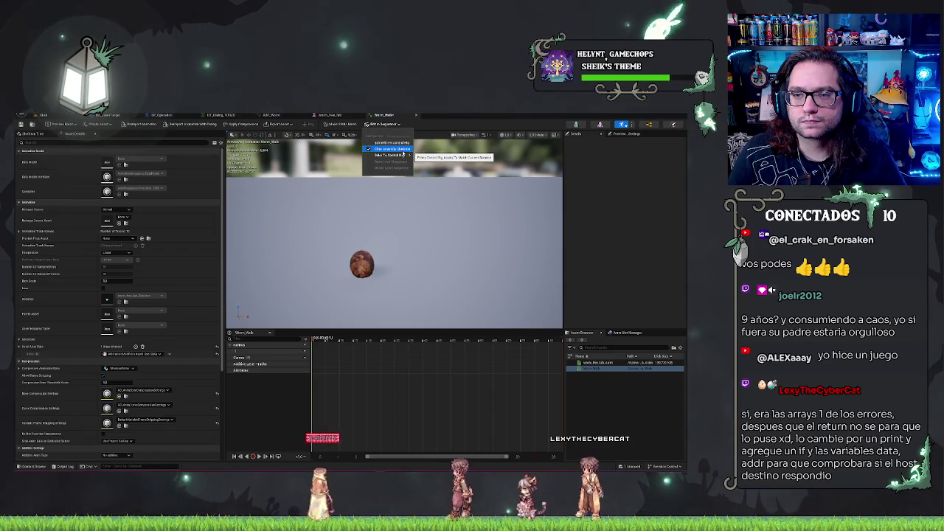
pyautogui.moveTo(403, 156)
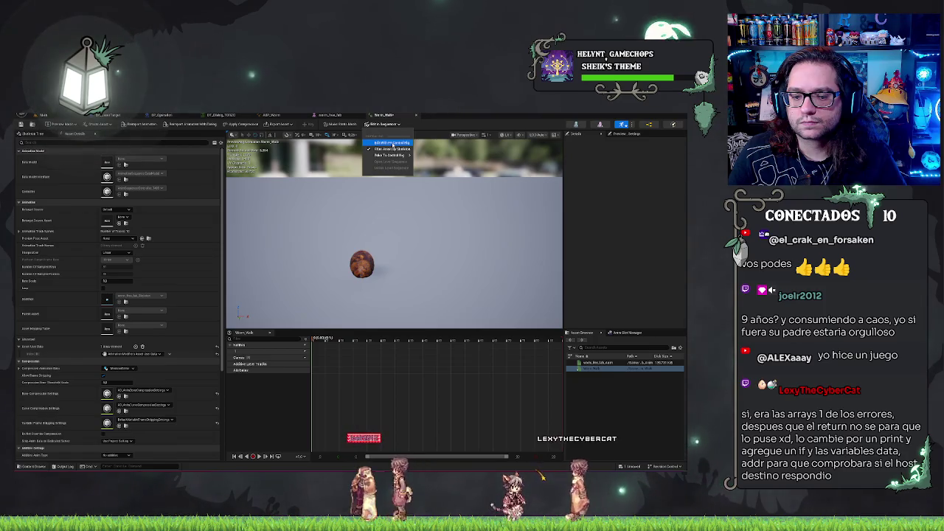
pyautogui.click(273, 421)
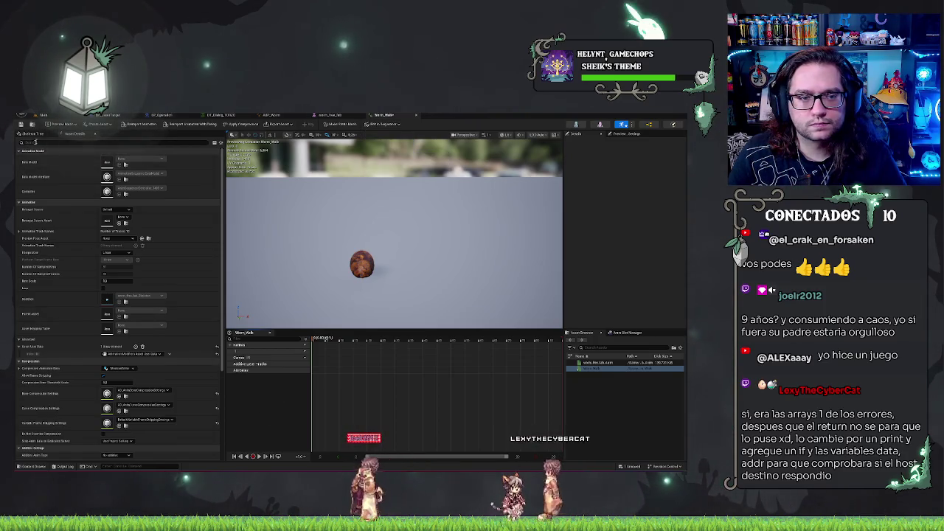
pyautogui.click(33, 134)
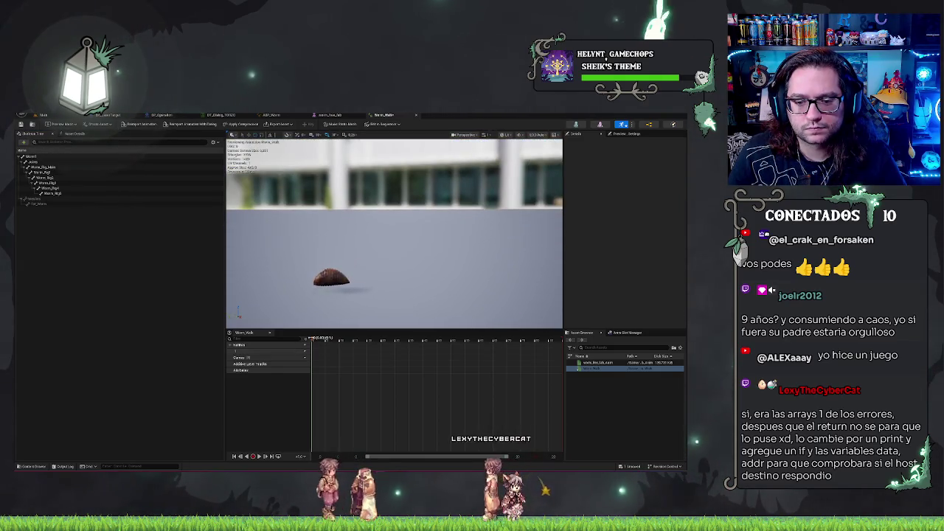
# - Try bending the worm by rotating one bone, then undo the rotation
pyautogui.moveTo(329, 340); pyautogui.dragTo(340, 340)
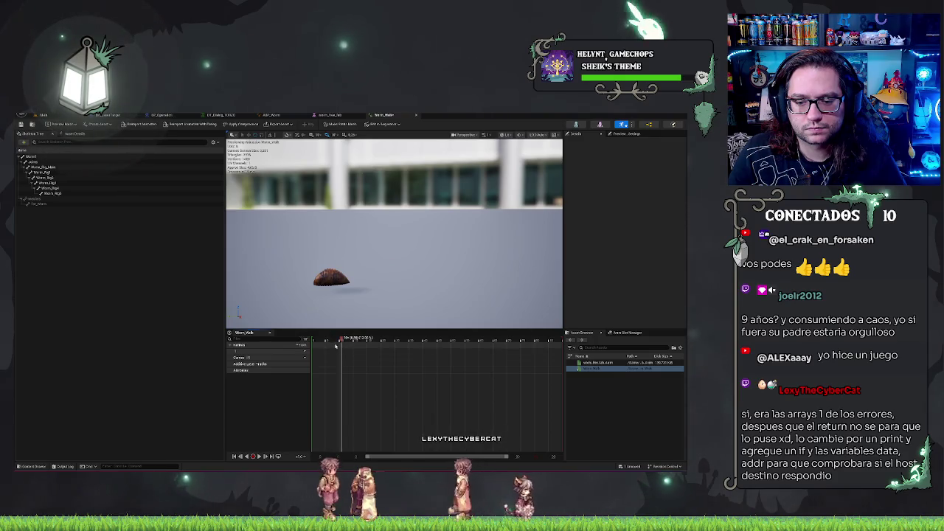
pyautogui.click(73, 177)
pyautogui.moveTo(322, 265); pyautogui.dragTo(321, 264)
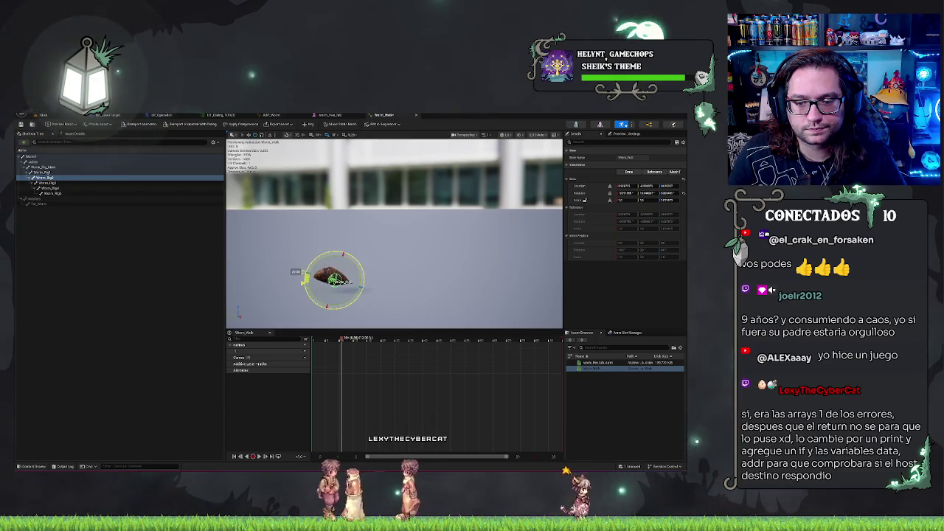
pyautogui.moveTo(312, 254); pyautogui.dragTo(303, 281)
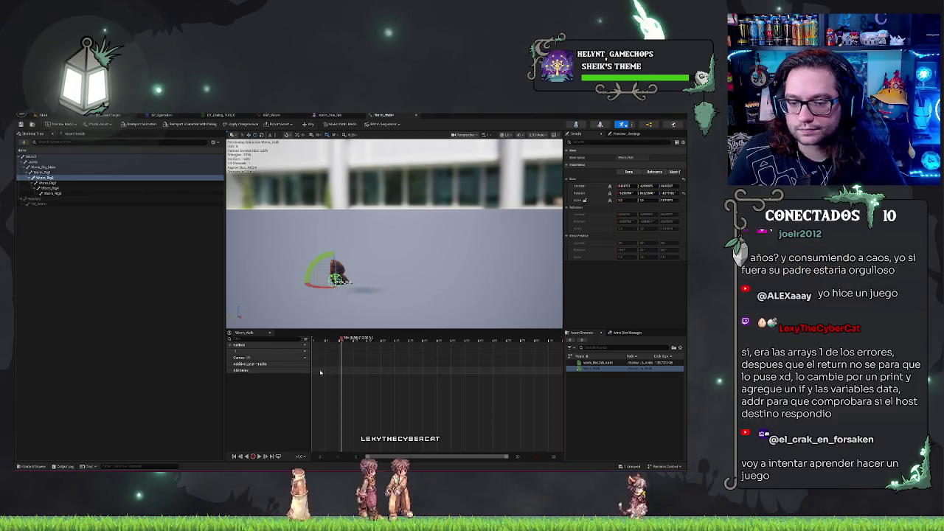
pyautogui.rightClick(49, 179)
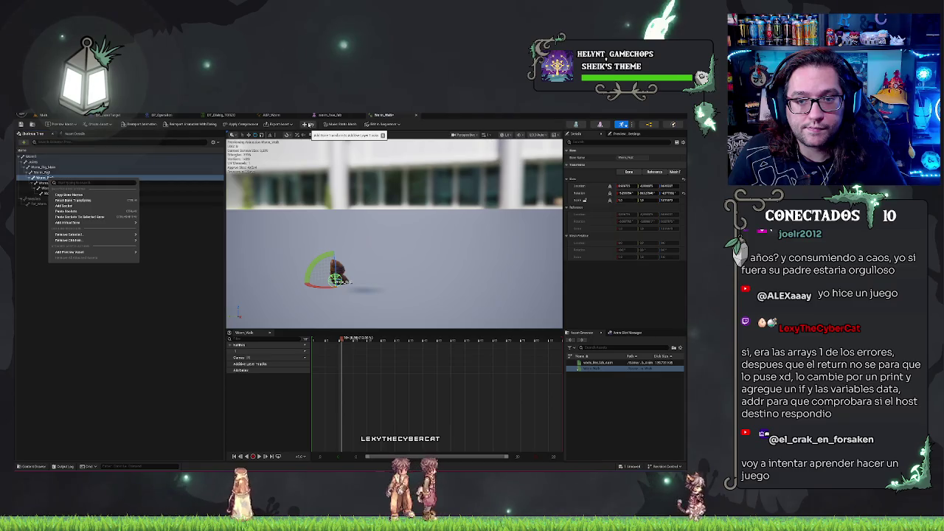
pyautogui.click(331, 255)
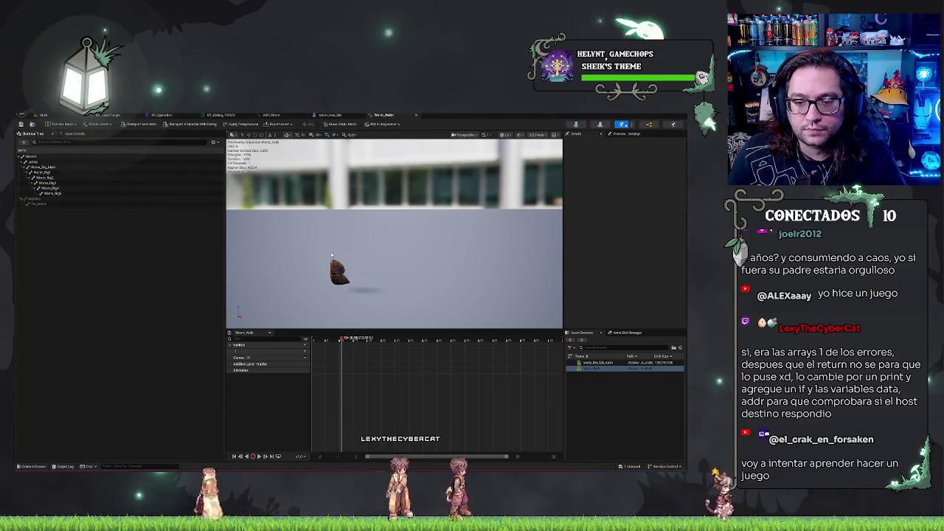
pyautogui.hotkey('ctrl', 'z')
# - Key the worm's top rig bone at the current frame to add its track
pyautogui.moveTo(331, 254)
pyautogui.mouseDown()
pyautogui.moveTo(332, 292)
pyautogui.moveTo(331, 273)
pyautogui.mouseUp()
pyautogui.moveTo(385, 258)
pyautogui.mouseDown()
pyautogui.moveTo(386, 233)
pyautogui.moveTo(386, 258)
pyautogui.mouseUp()
pyautogui.click(52, 169)
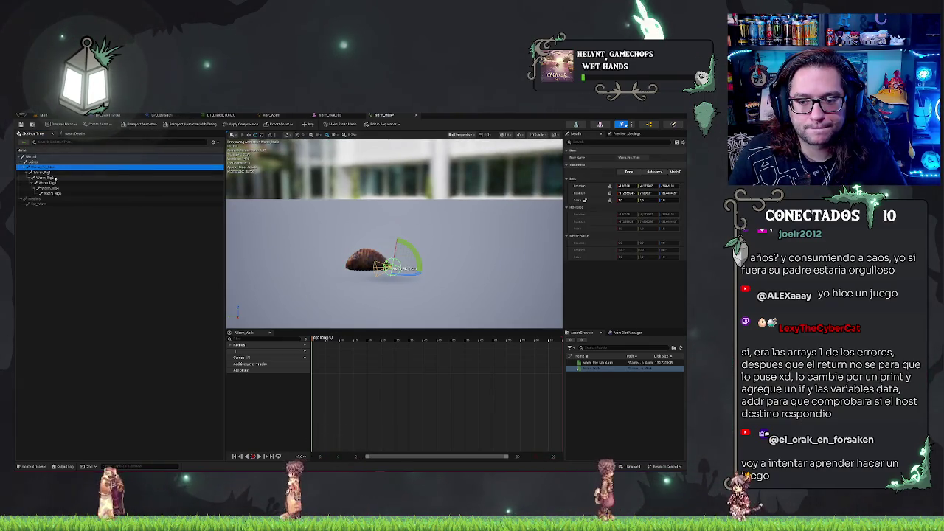
pyautogui.click(308, 124)
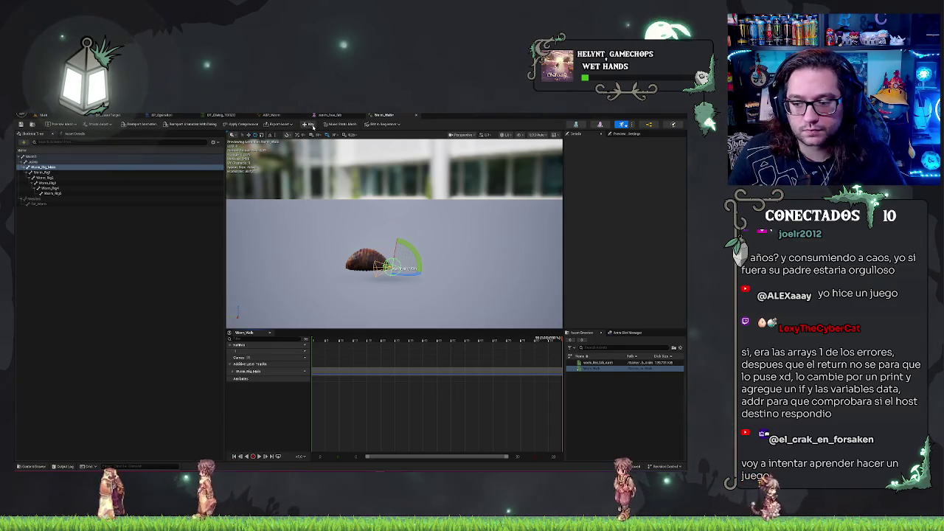
pyautogui.click(42, 172)
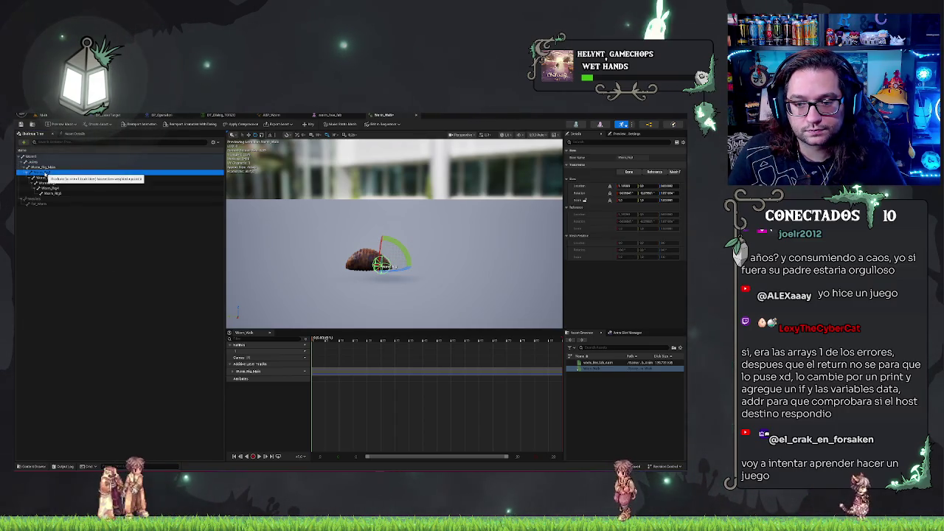
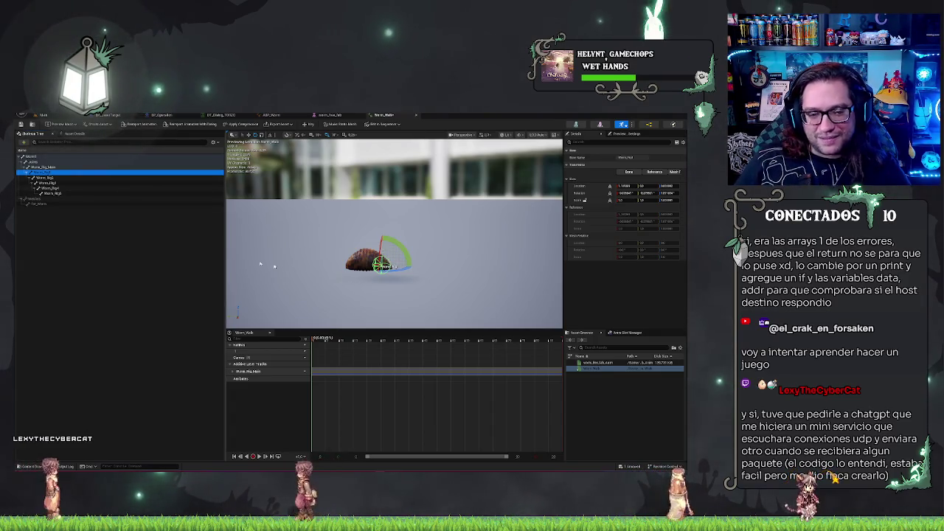
# - Select the worm's head bone, frame it, and scrub to an earlier walk frame
pyautogui.click(63, 178)
pyautogui.click(64, 183)
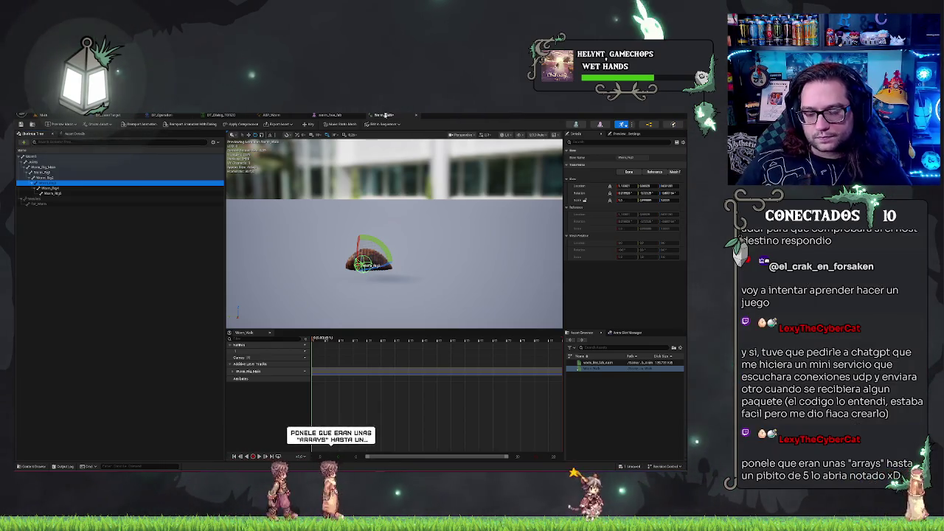
pyautogui.click(86, 191)
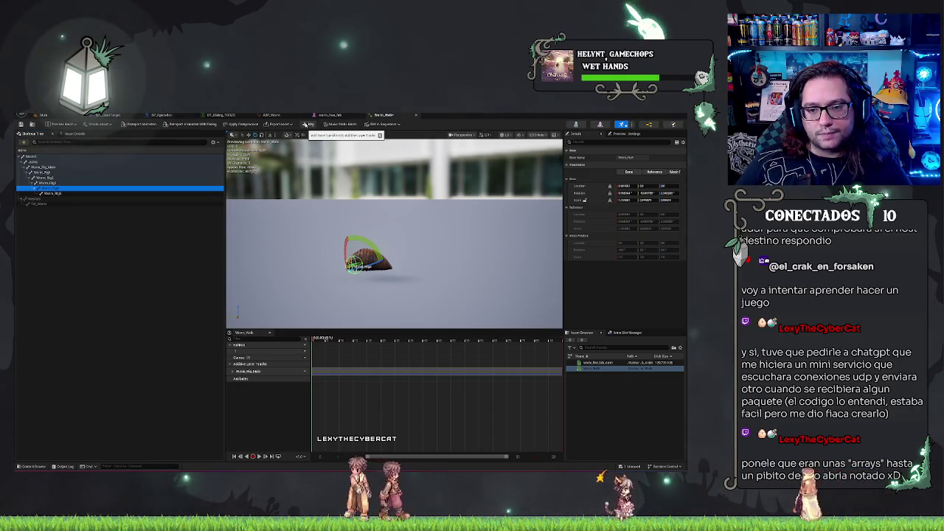
pyautogui.press('f')
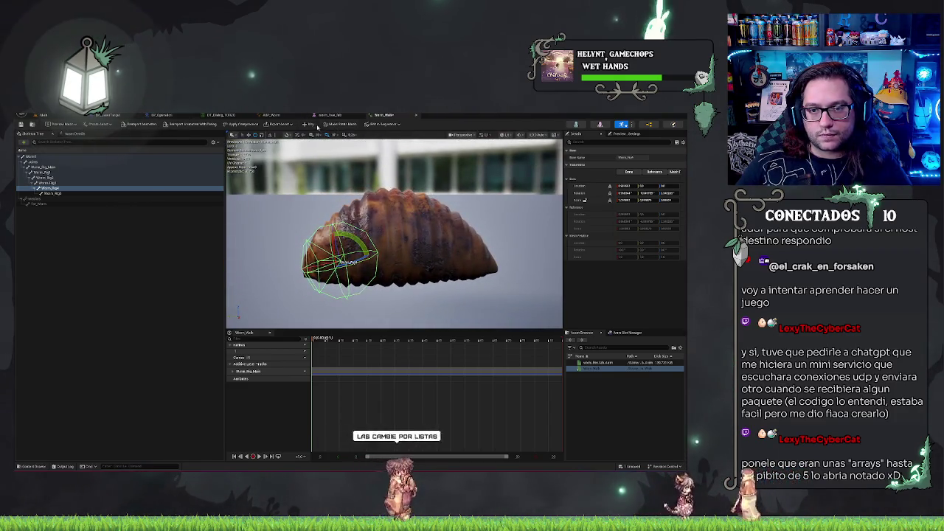
pyautogui.moveTo(315, 338); pyautogui.dragTo(476, 339)
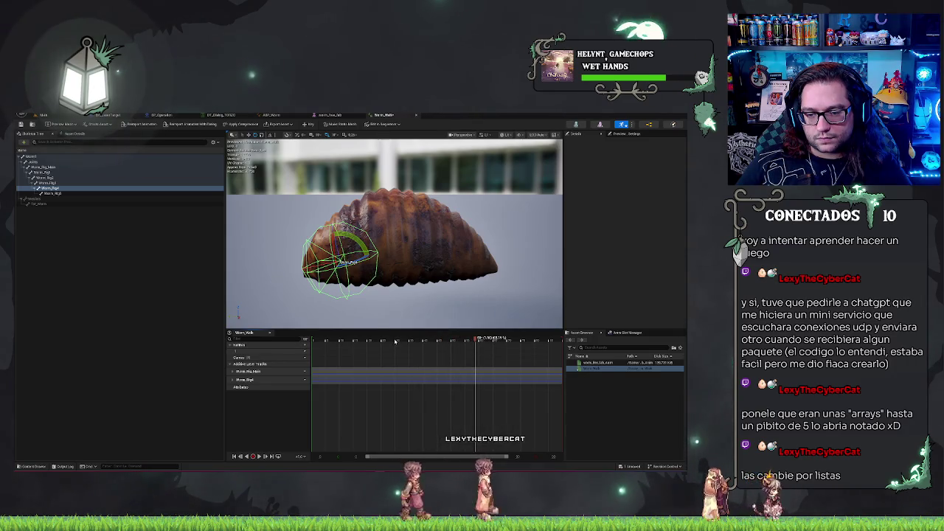
pyautogui.moveTo(405, 339); pyautogui.dragTo(392, 340)
# - Rotate the head bone and push it forward to deform the worm
pyautogui.moveTo(357, 242); pyautogui.dragTo(392, 244)
pyautogui.press('w')
pyautogui.moveTo(328, 261)
pyautogui.mouseDown()
pyautogui.moveTo(347, 259)
pyautogui.moveTo(348, 269)
pyautogui.mouseUp()
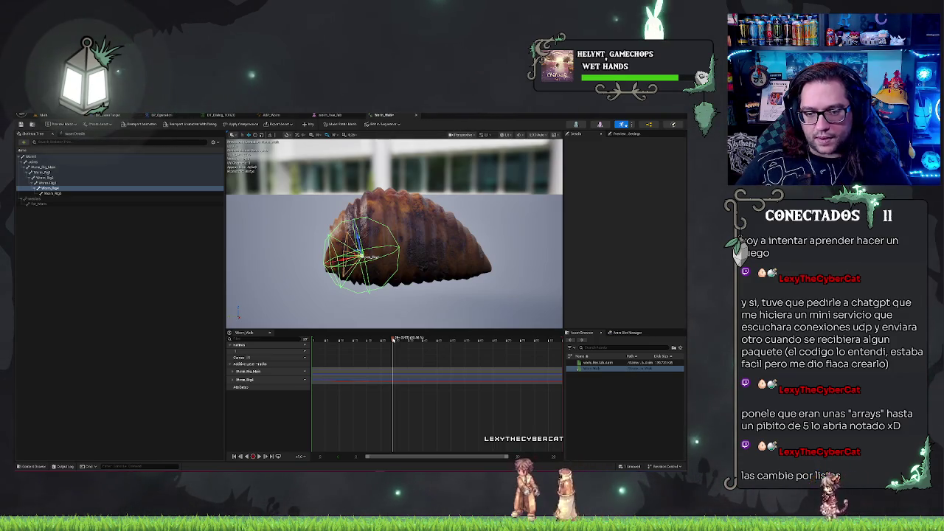
# - Undo the head bone's key and reset its bone transforms
pyautogui.hotkey('ctrl', 'z')
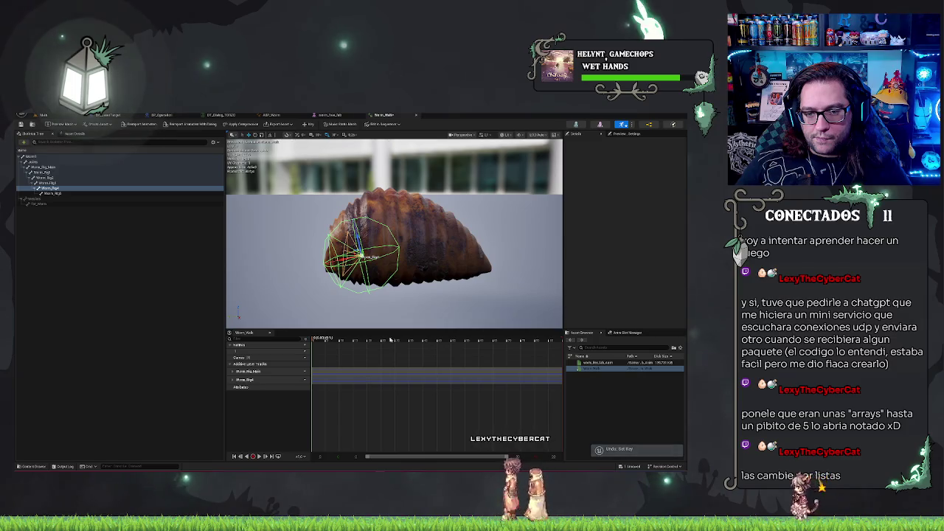
pyautogui.rightClick(58, 189)
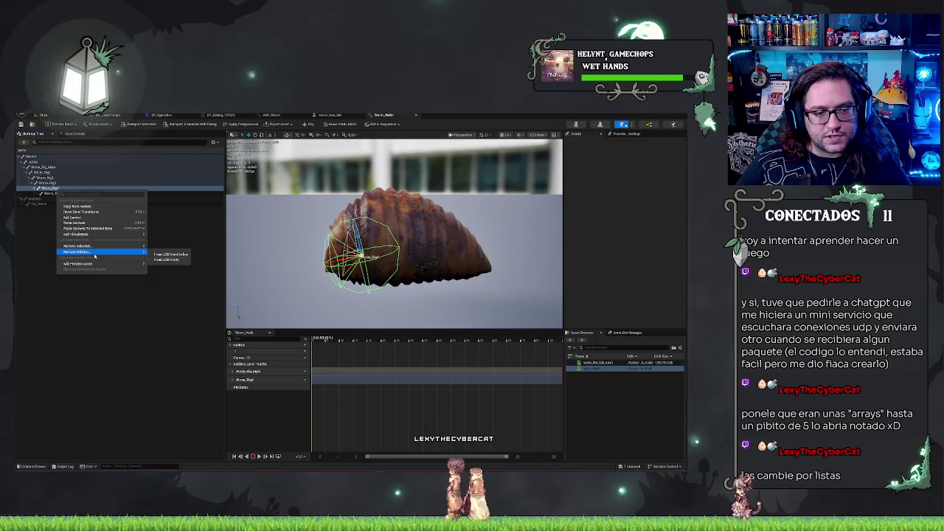
pyautogui.moveTo(88, 263)
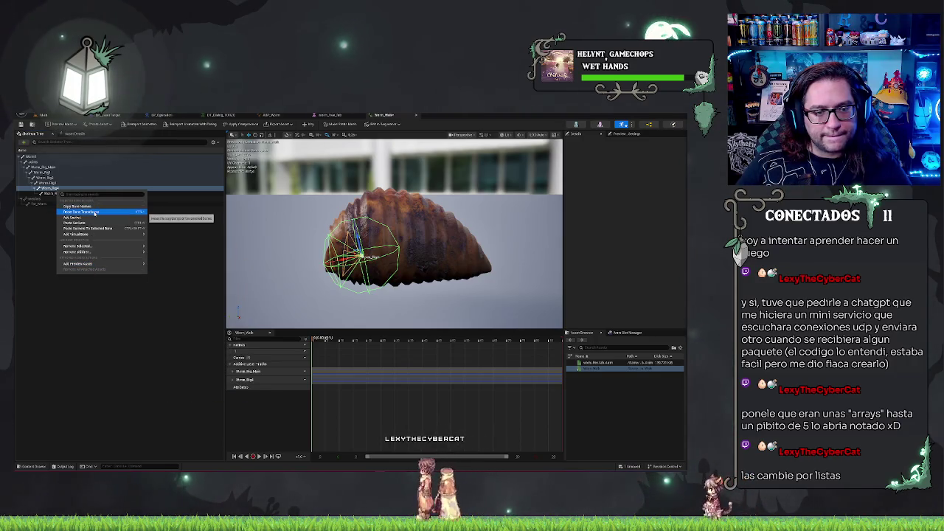
pyautogui.click(93, 212)
pyautogui.click(263, 214)
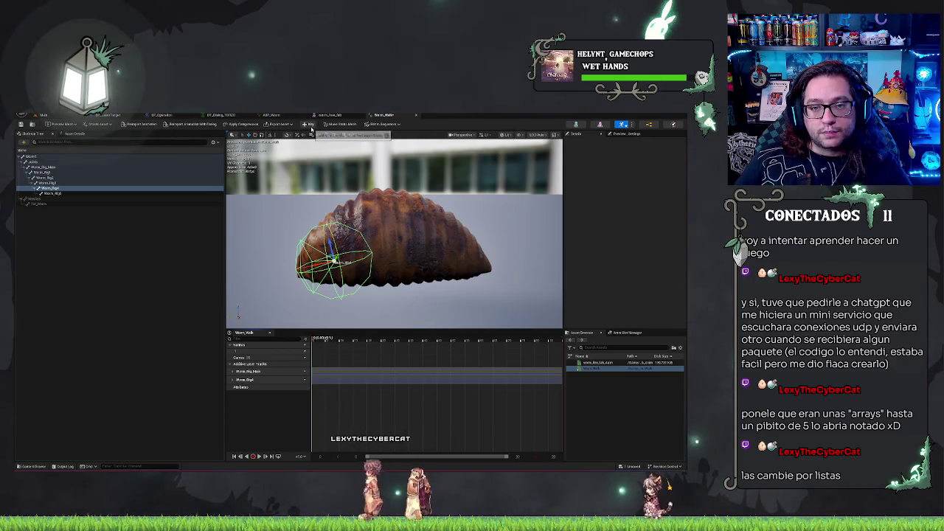
# - Widen the timeline, scrub through frames to check the pose, and select another bone
pyautogui.moveTo(312, 340); pyautogui.dragTo(297, 340)
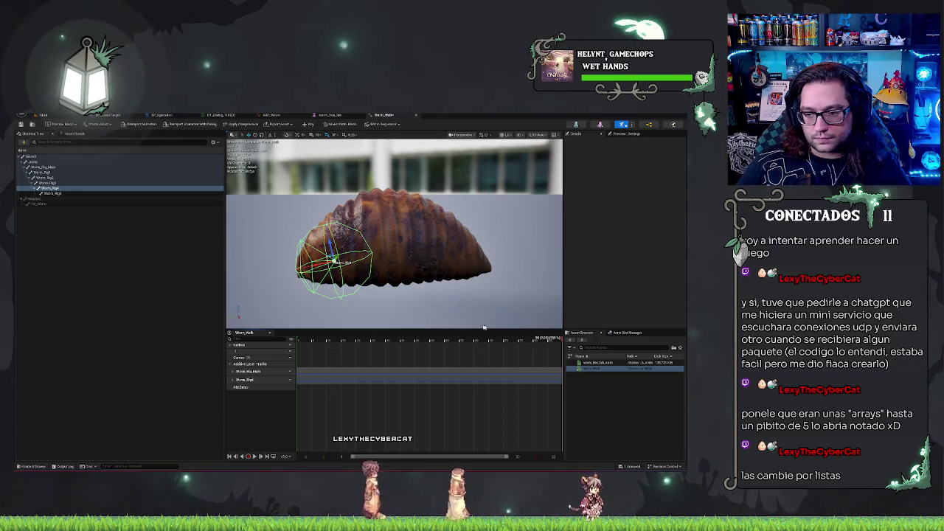
pyautogui.click(376, 338)
pyautogui.moveTo(376, 338); pyautogui.dragTo(362, 339)
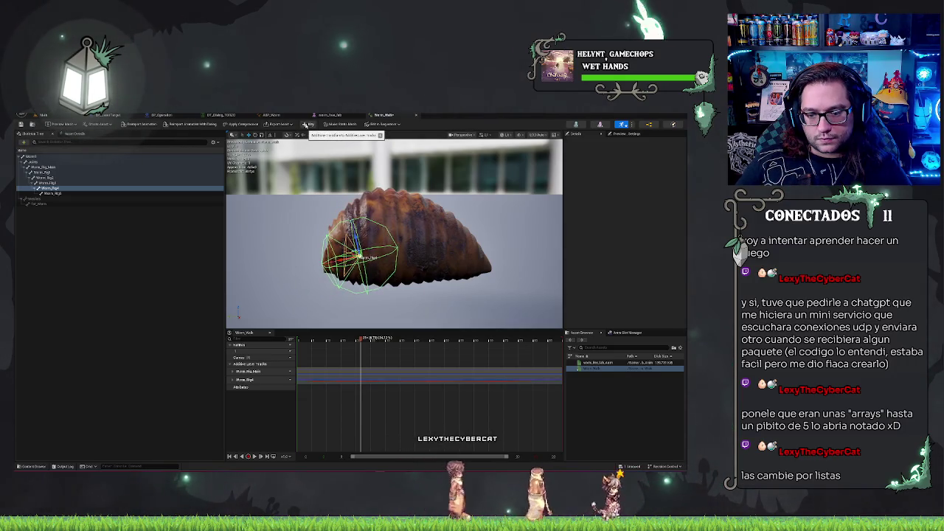
pyautogui.moveTo(361, 340)
pyautogui.mouseDown()
pyautogui.moveTo(335, 339)
pyautogui.moveTo(529, 355)
pyautogui.moveTo(554, 343)
pyautogui.moveTo(261, 348)
pyautogui.mouseUp()
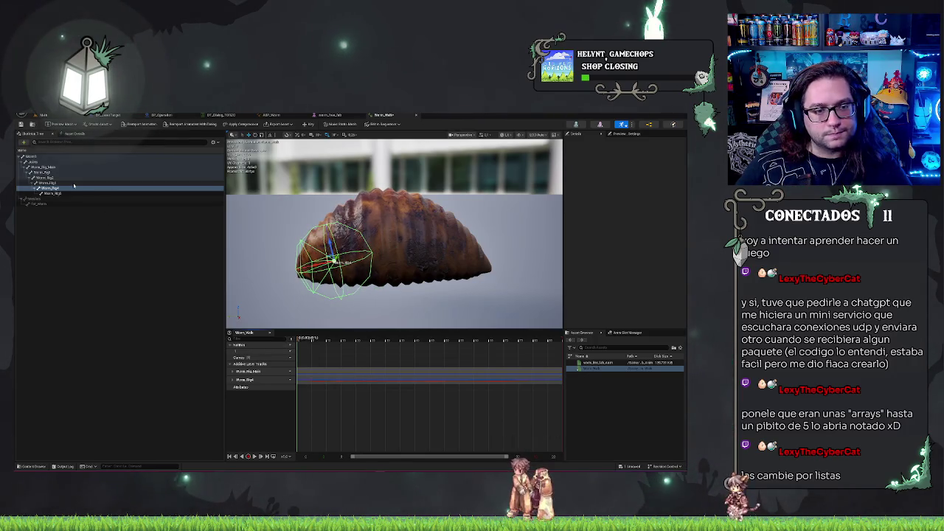
pyautogui.click(73, 184)
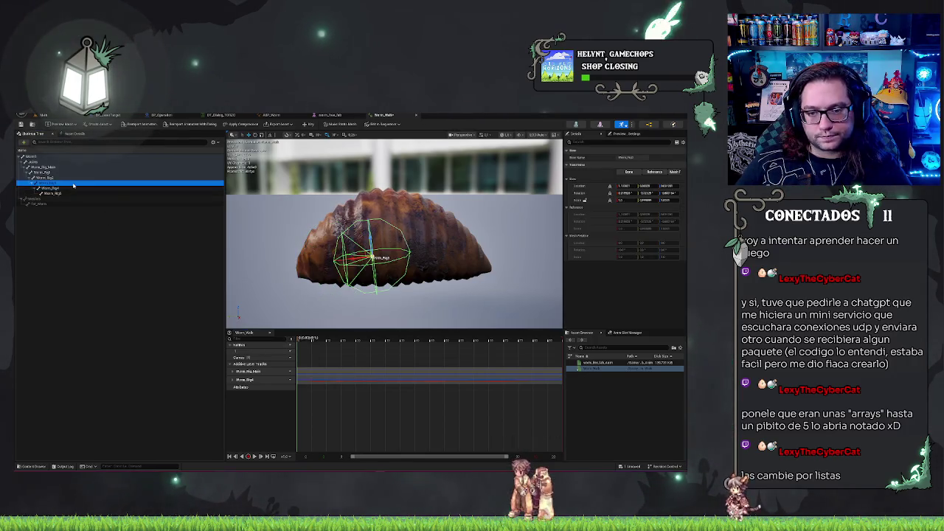
# - Key the selected bone, move it down to reshape the shell, and scrub to the end
pyautogui.click(310, 126)
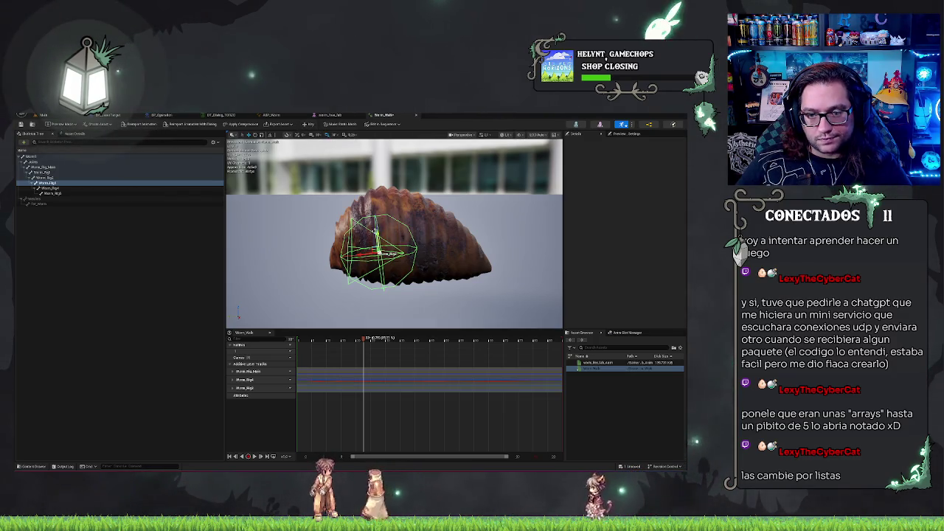
pyautogui.moveTo(376, 230); pyautogui.dragTo(378, 238)
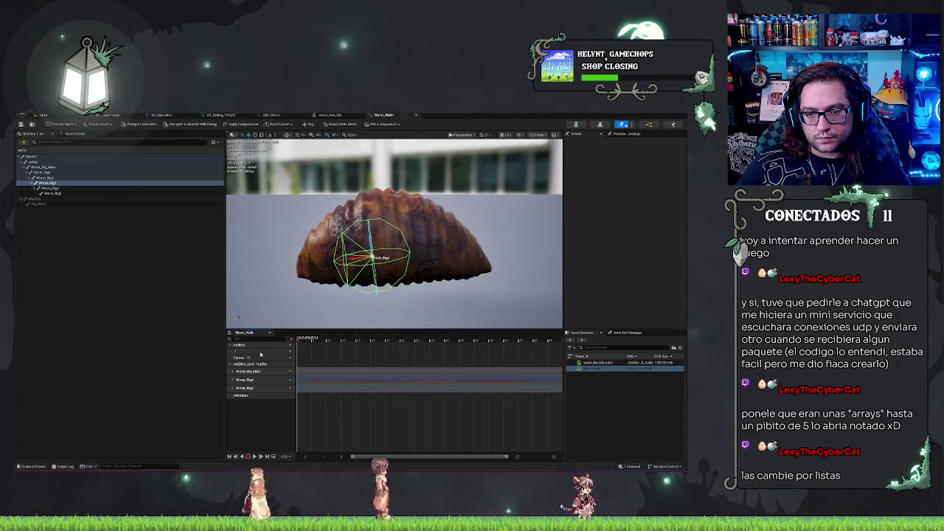
pyautogui.click(359, 340)
pyautogui.moveTo(361, 341); pyautogui.dragTo(550, 341)
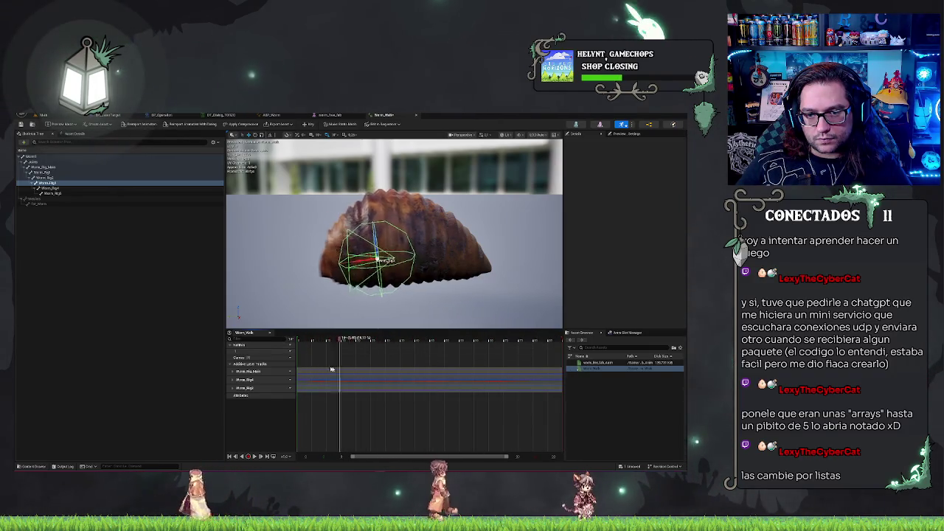
# - Key a second worm bone and shift it mid-animation to bend the body
pyautogui.click(54, 179)
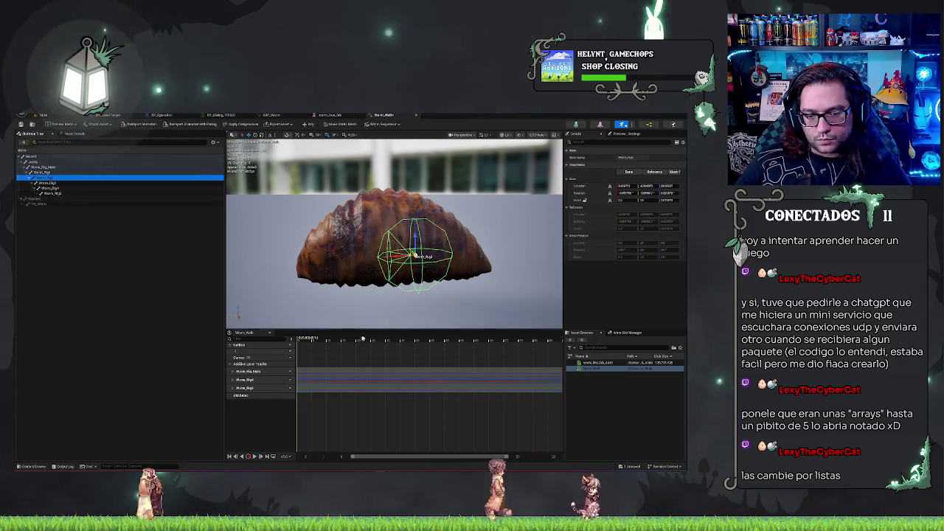
pyautogui.click(310, 124)
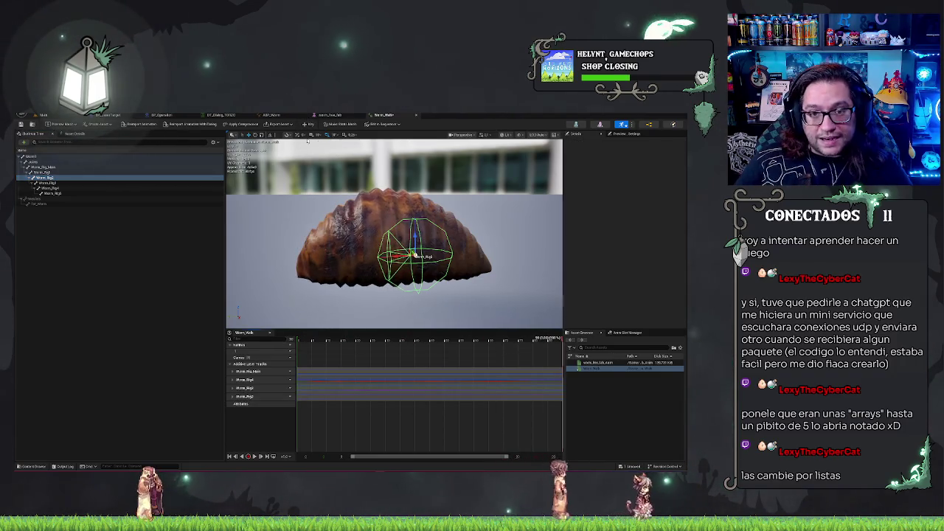
pyautogui.moveTo(560, 340); pyautogui.dragTo(337, 340)
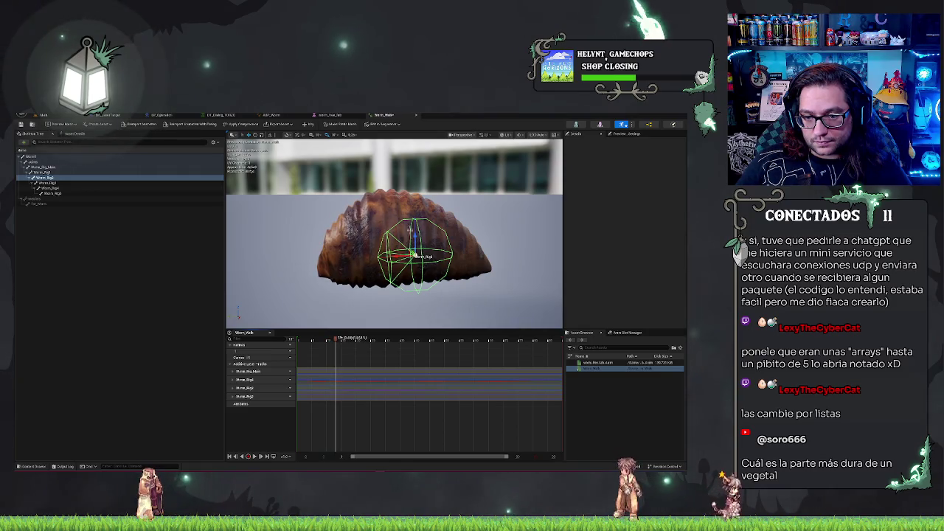
pyautogui.moveTo(417, 236)
pyautogui.mouseDown()
pyautogui.moveTo(426, 239)
pyautogui.moveTo(428, 223)
pyautogui.mouseUp()
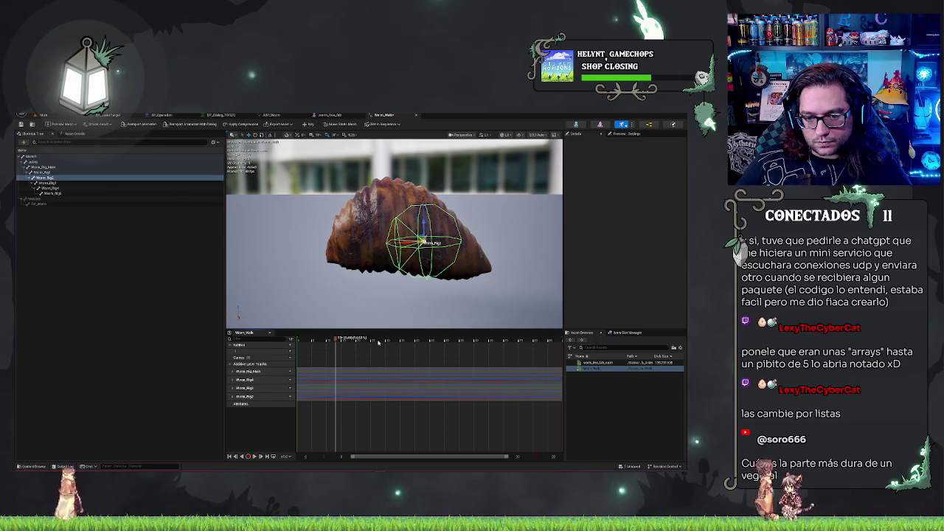
pyautogui.moveTo(385, 339)
pyautogui.mouseDown()
pyautogui.moveTo(325, 340)
pyautogui.moveTo(544, 382)
pyautogui.moveTo(275, 392)
pyautogui.moveTo(357, 392)
pyautogui.mouseUp()
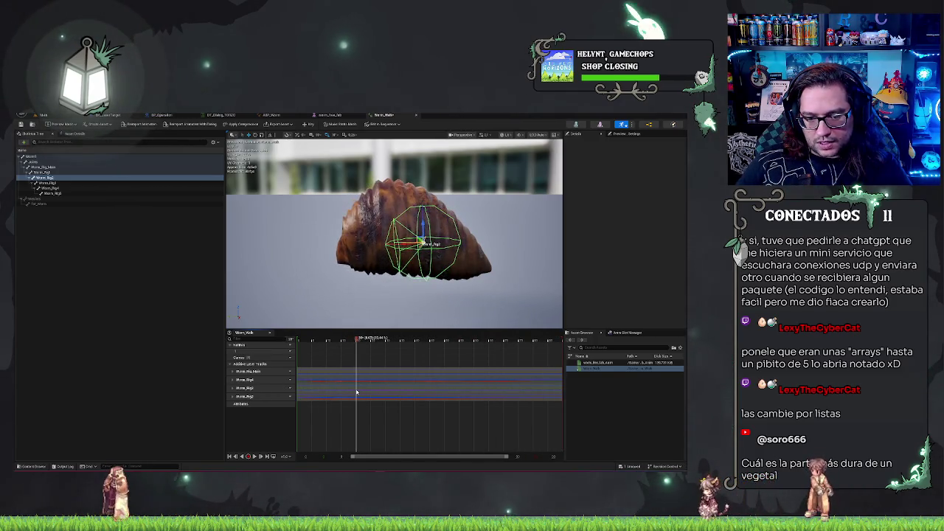
# - Select the next bone down the skeleton and move it to a new position
pyautogui.click(52, 190)
pyautogui.click(349, 341)
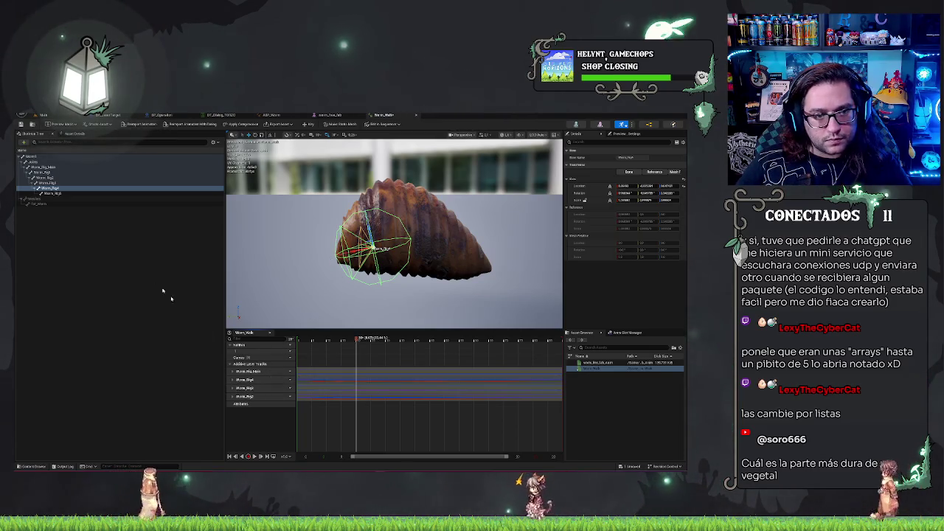
pyautogui.click(63, 194)
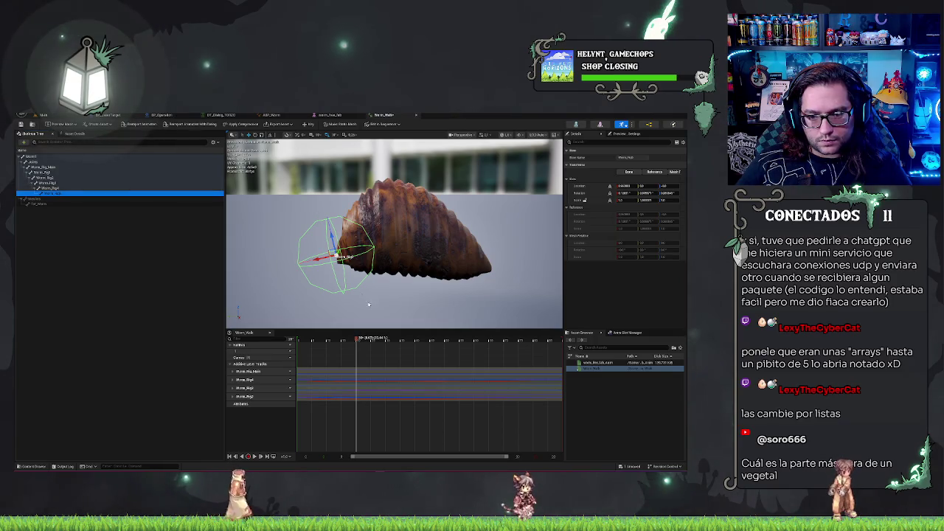
pyautogui.moveTo(334, 255); pyautogui.dragTo(328, 263)
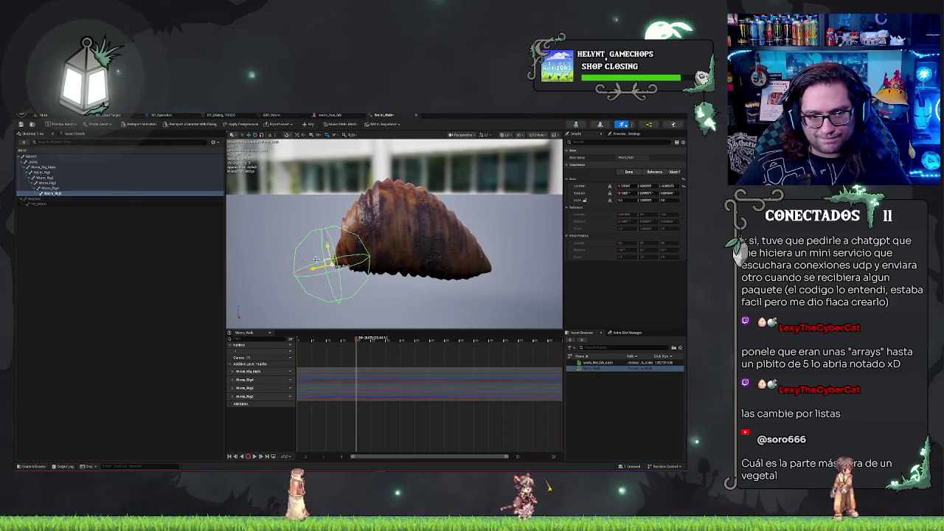
# - Reset the selected bone's transforms
pyautogui.rightClick(58, 195)
pyautogui.moveTo(81, 268)
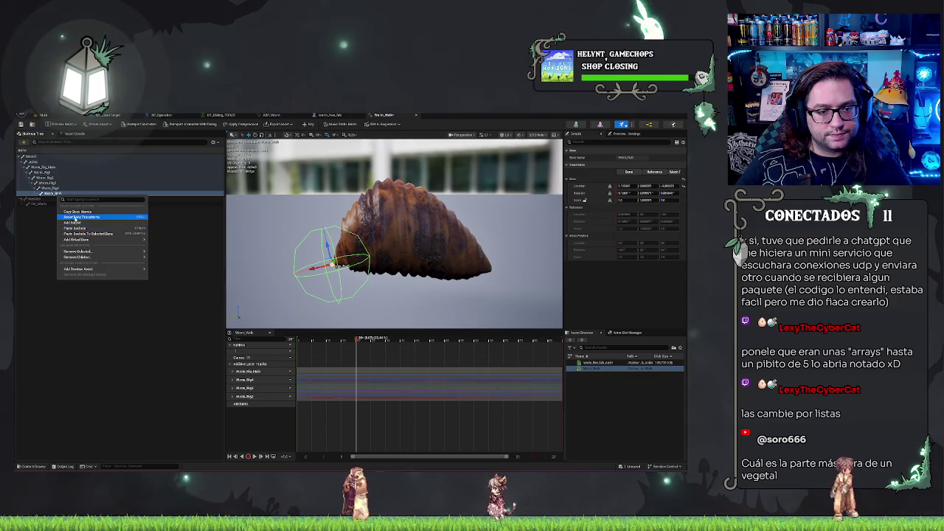
pyautogui.click(82, 228)
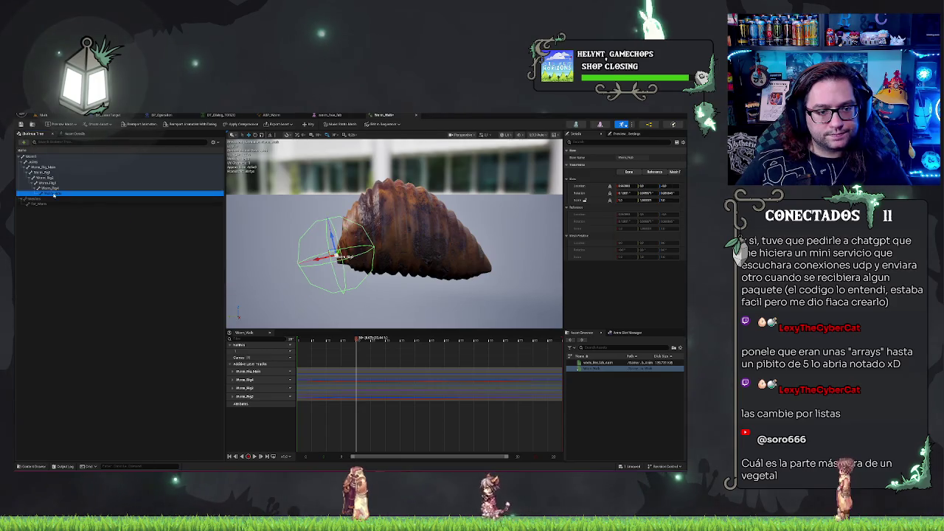
# - Expand Worm_Rig1's Translation channels into X, Y, Z and select the Z curve
pyautogui.click(245, 379)
pyautogui.click(233, 379)
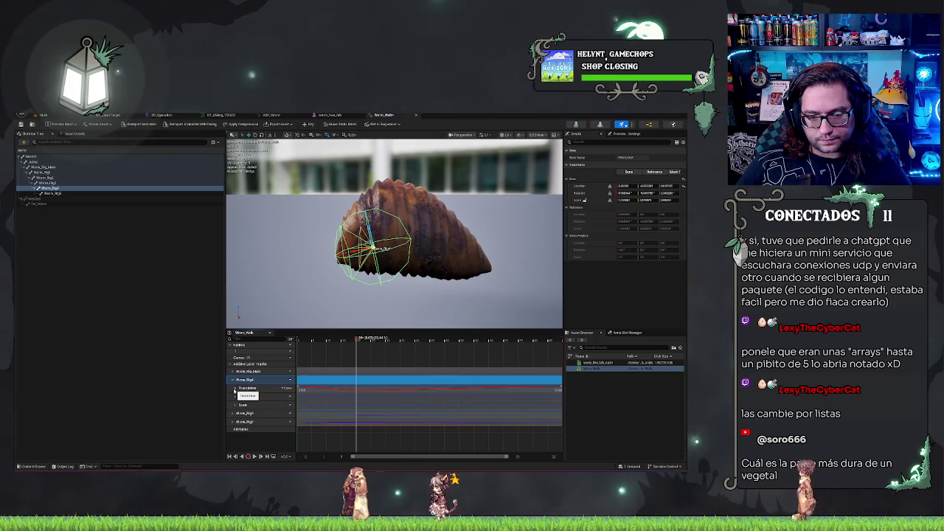
pyautogui.click(235, 387)
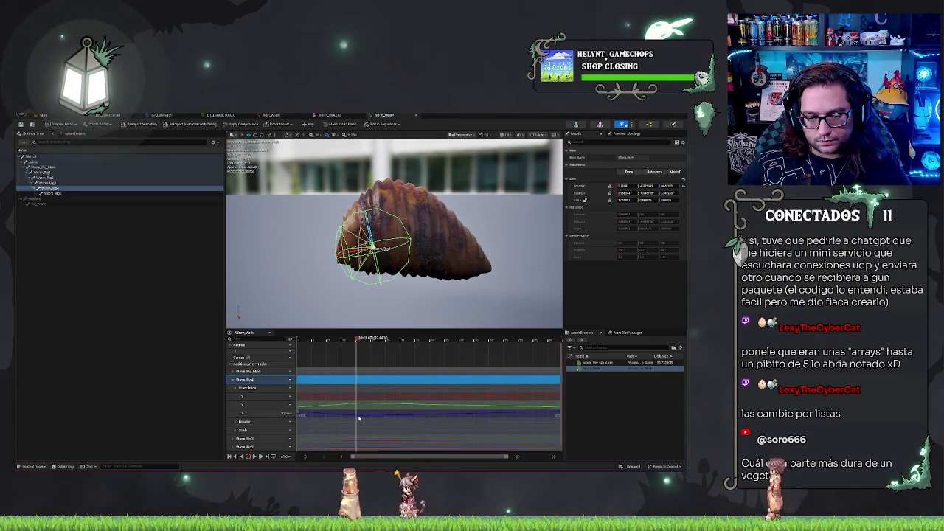
pyautogui.click(357, 416)
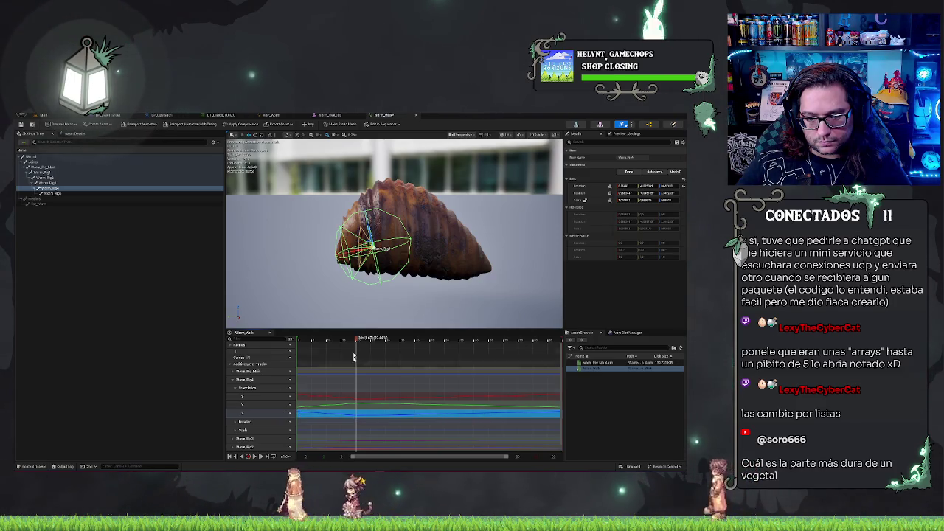
pyautogui.moveTo(356, 339)
pyautogui.mouseDown()
pyautogui.moveTo(329, 354)
pyautogui.moveTo(357, 359)
pyautogui.moveTo(323, 356)
pyautogui.moveTo(568, 390)
pyautogui.moveTo(277, 398)
pyautogui.moveTo(362, 399)
pyautogui.moveTo(276, 407)
pyautogui.moveTo(598, 410)
pyautogui.moveTo(357, 404)
pyautogui.mouseUp()
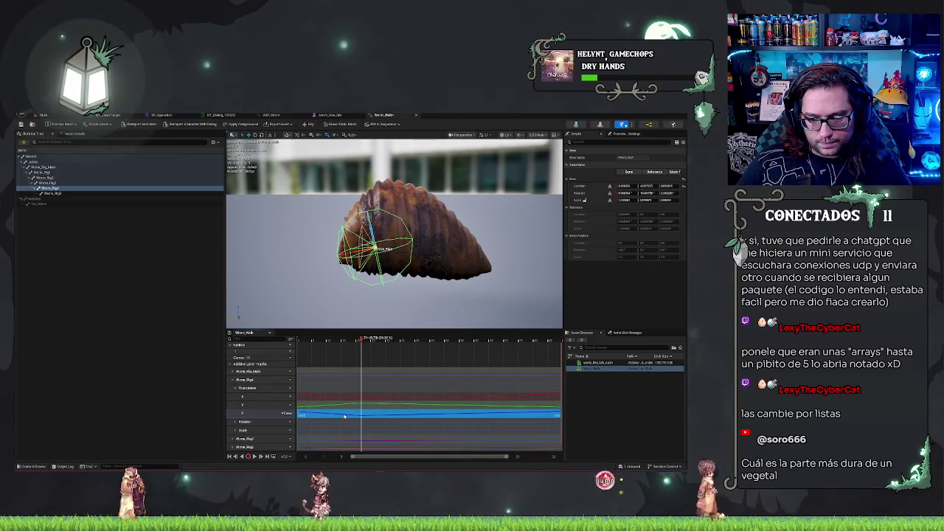
# - Open the Translation Z curve, select its lowest key, and frame the curve
pyautogui.click(286, 413)
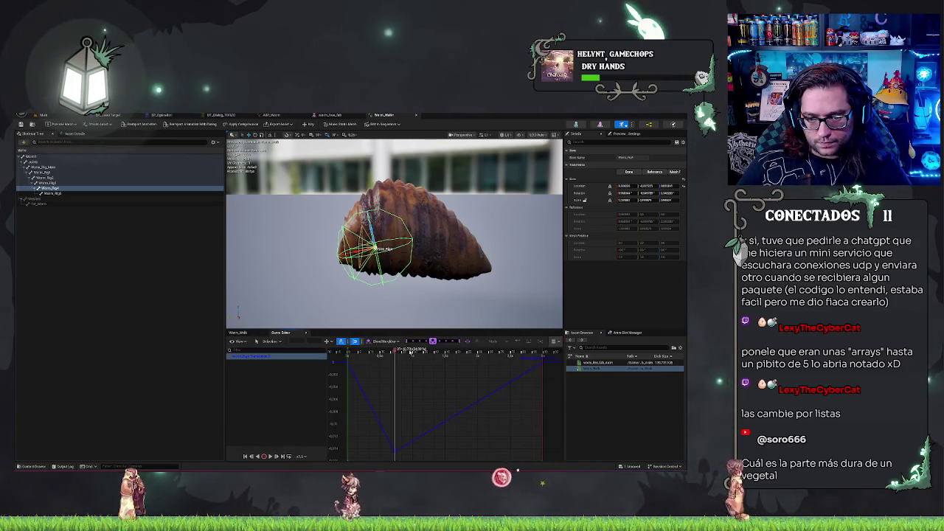
pyautogui.click(396, 452)
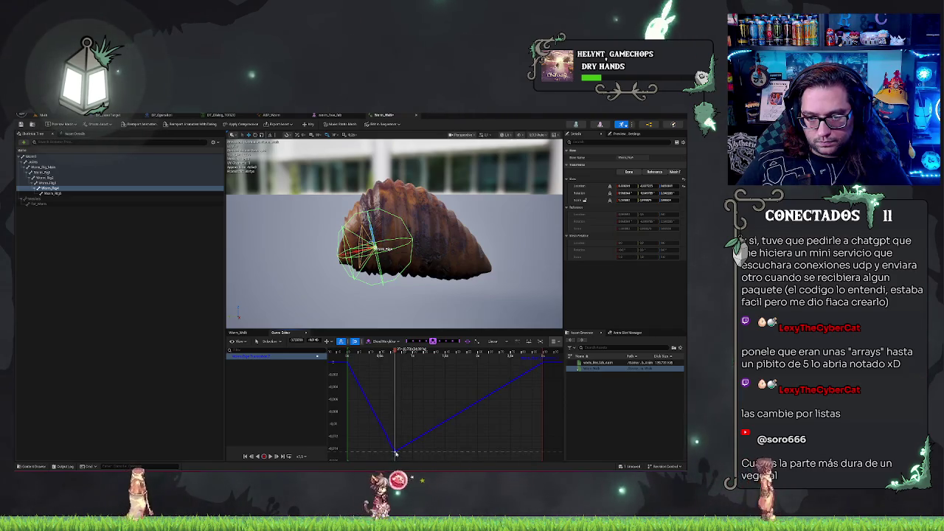
pyautogui.moveTo(397, 454)
pyautogui.mouseDown()
pyautogui.moveTo(404, 458)
pyautogui.moveTo(396, 458)
pyautogui.moveTo(411, 429)
pyautogui.moveTo(396, 447)
pyautogui.mouseUp()
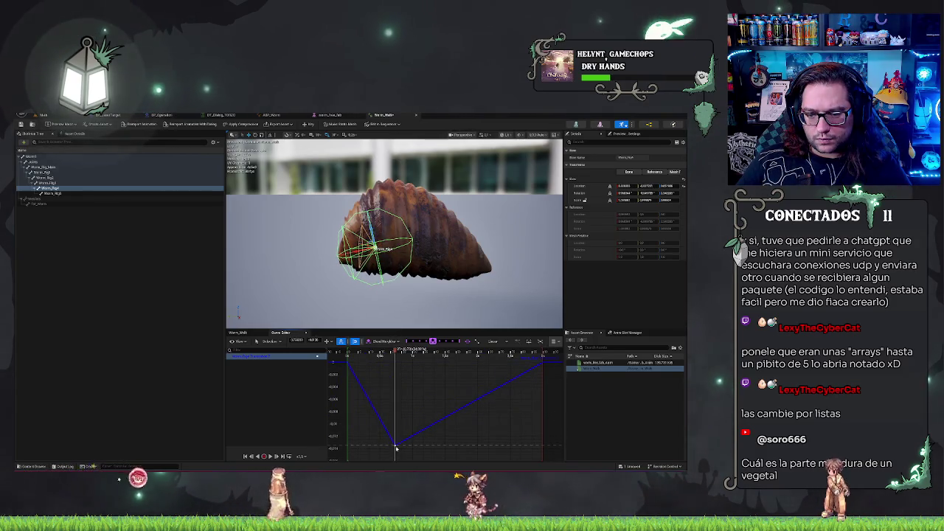
pyautogui.press('f')
pyautogui.moveTo(477, 441); pyautogui.dragTo(487, 395)
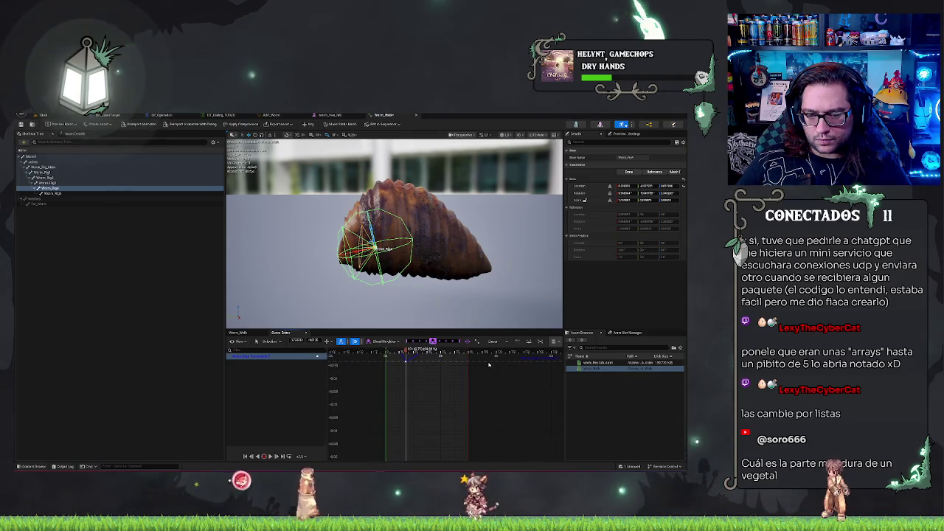
# - Drag the lowest key further down to deepen the dip, then return to the Worm_Walk timeline
pyautogui.moveTo(407, 391); pyautogui.dragTo(412, 461)
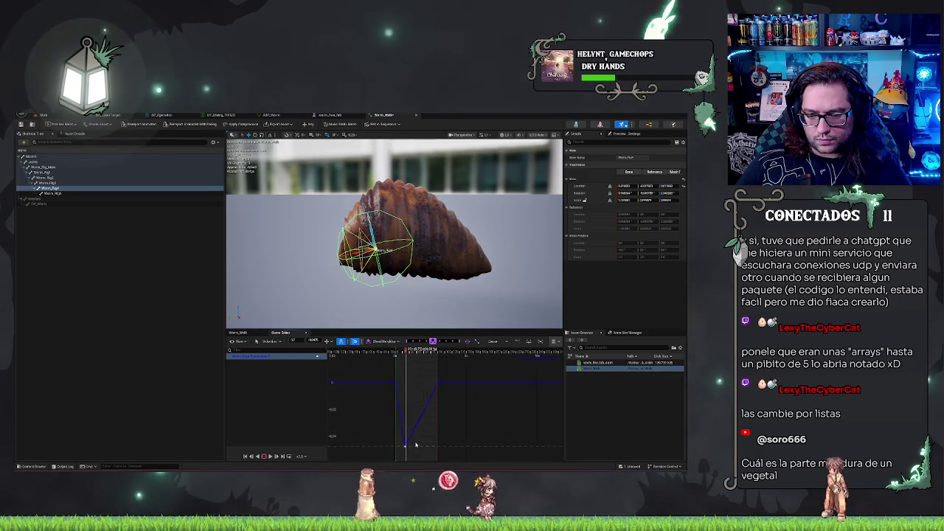
pyautogui.moveTo(412, 356); pyautogui.dragTo(415, 376)
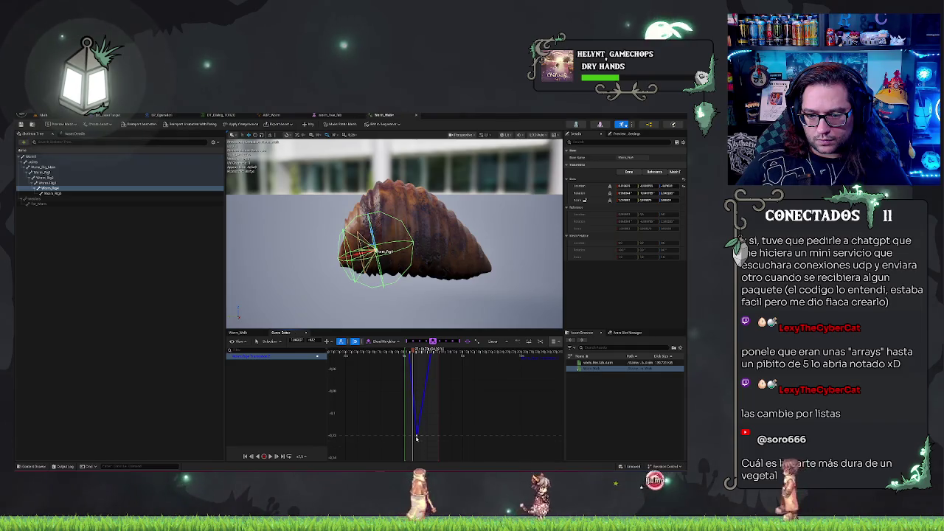
pyautogui.moveTo(417, 447); pyautogui.dragTo(413, 440)
pyautogui.scroll(-2, 474, 398)
pyautogui.scroll(-2, 435, 415)
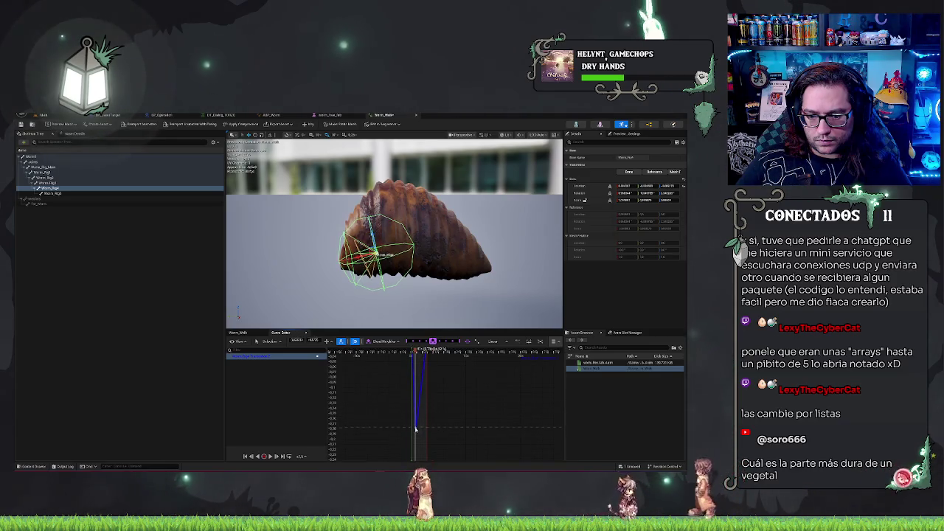
pyautogui.moveTo(415, 437); pyautogui.dragTo(416, 447)
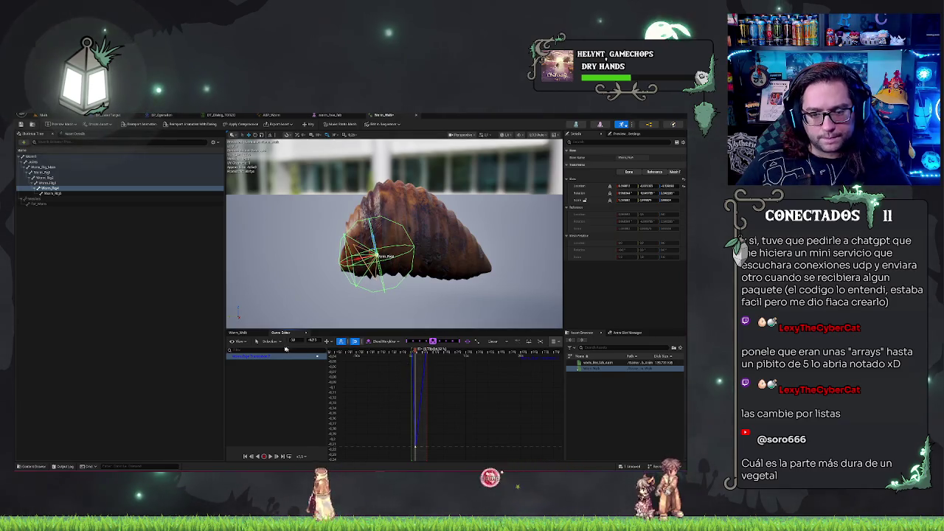
pyautogui.click(237, 332)
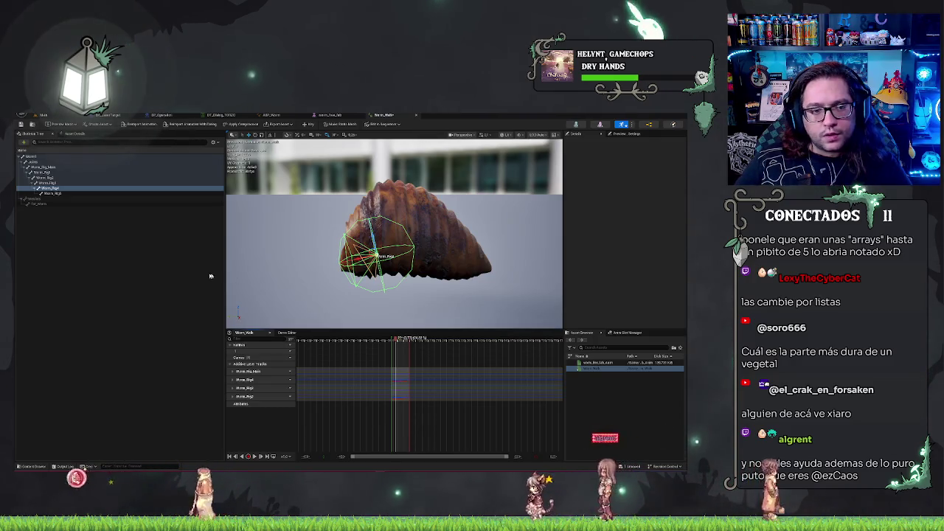
pyautogui.click(172, 211)
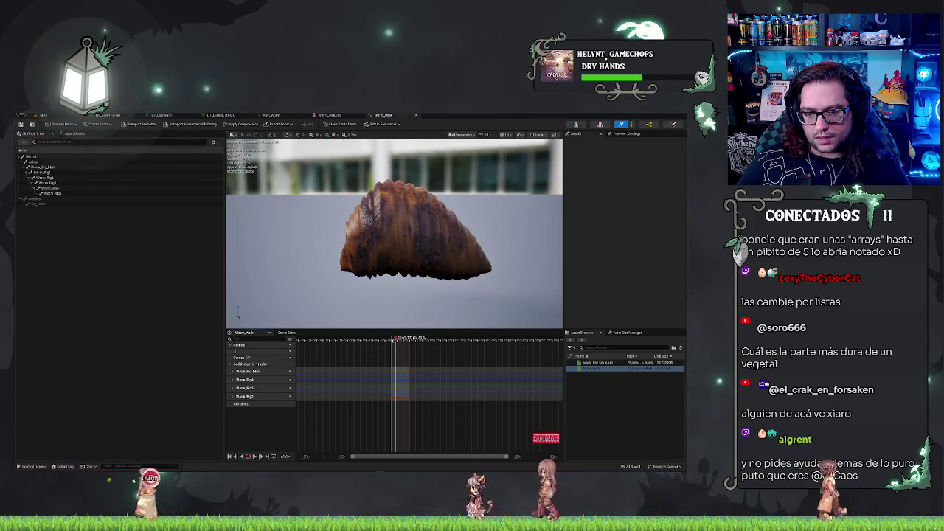
pyautogui.scroll(-3, 401, 366)
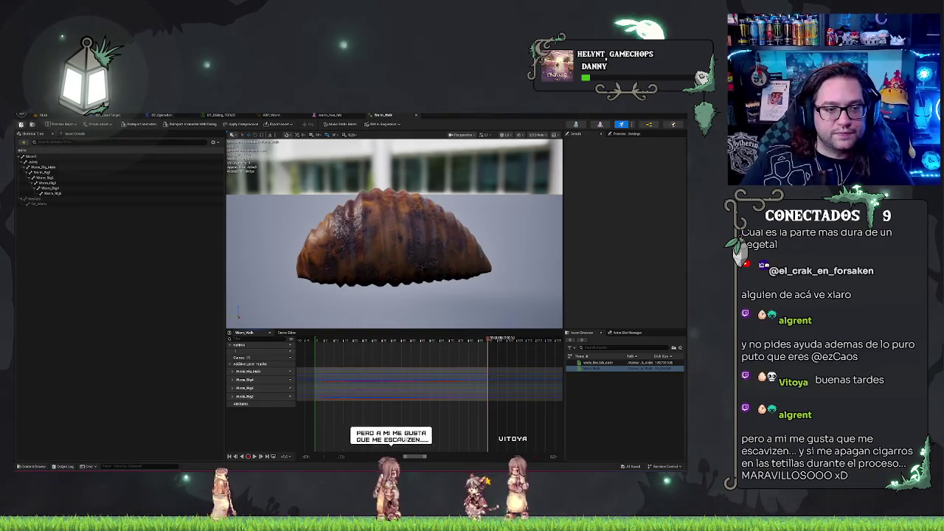
pyautogui.click(42, 115)
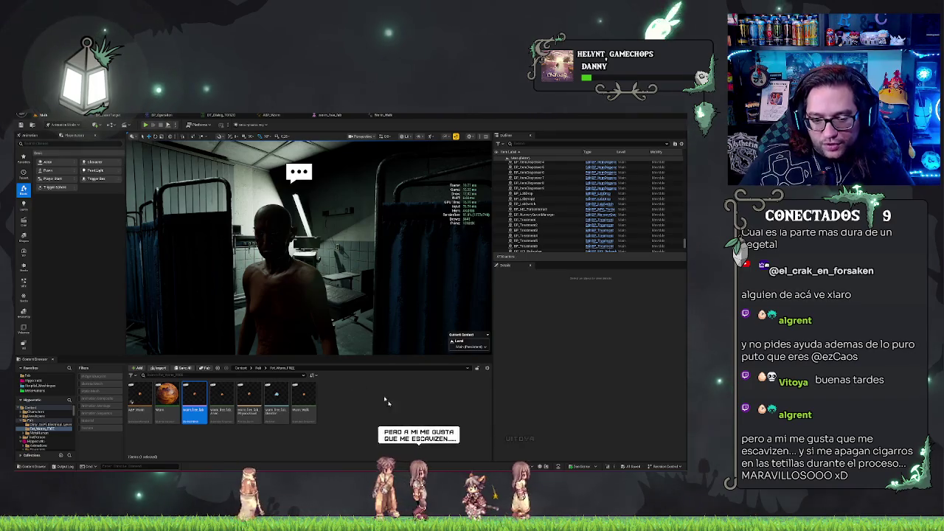
pyautogui.rightClick(387, 418)
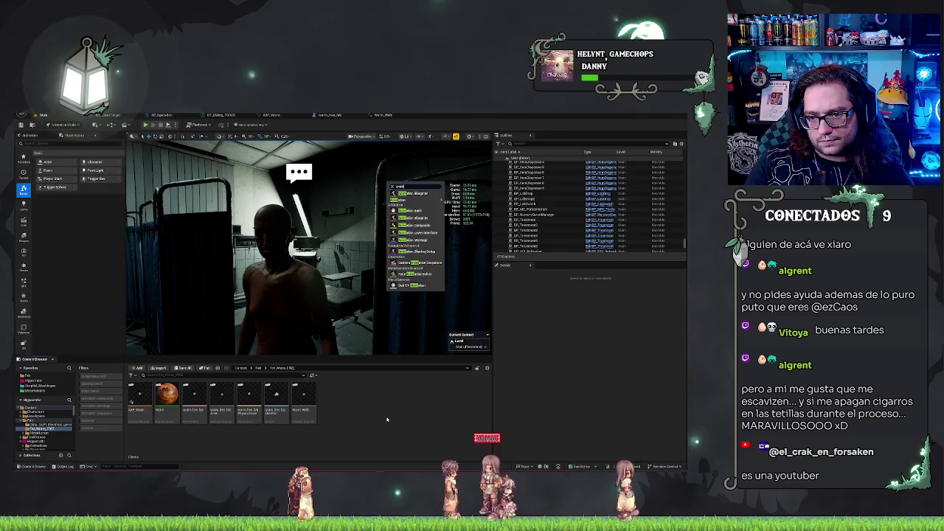
pyautogui.click(386, 419)
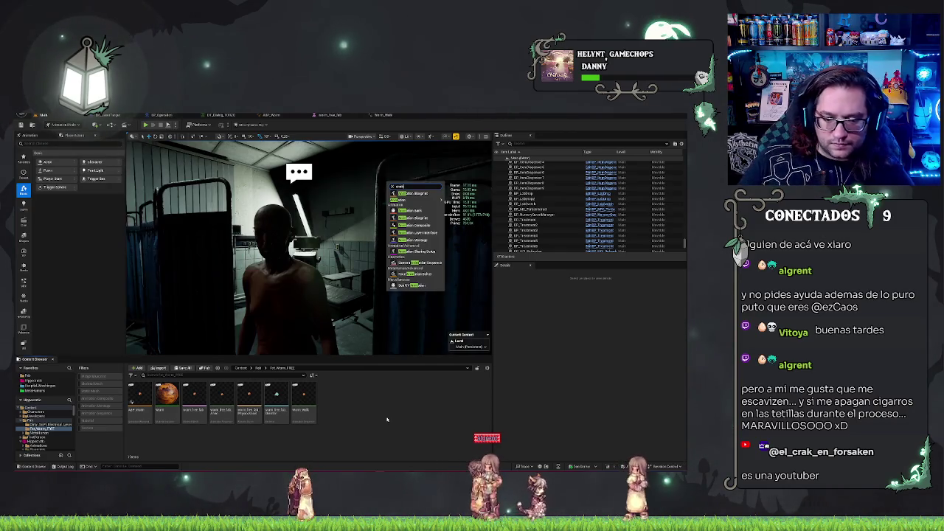
pyautogui.rightClick(303, 399)
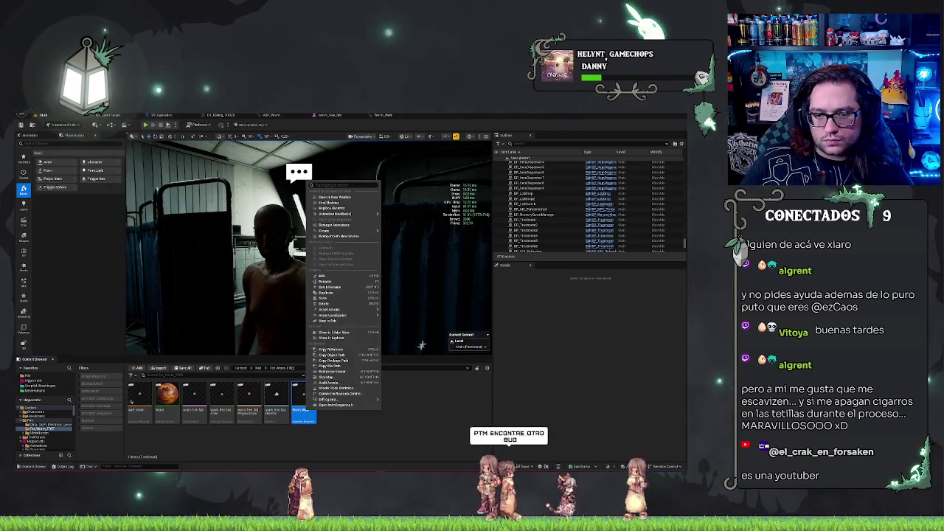
pyautogui.moveTo(375, 226)
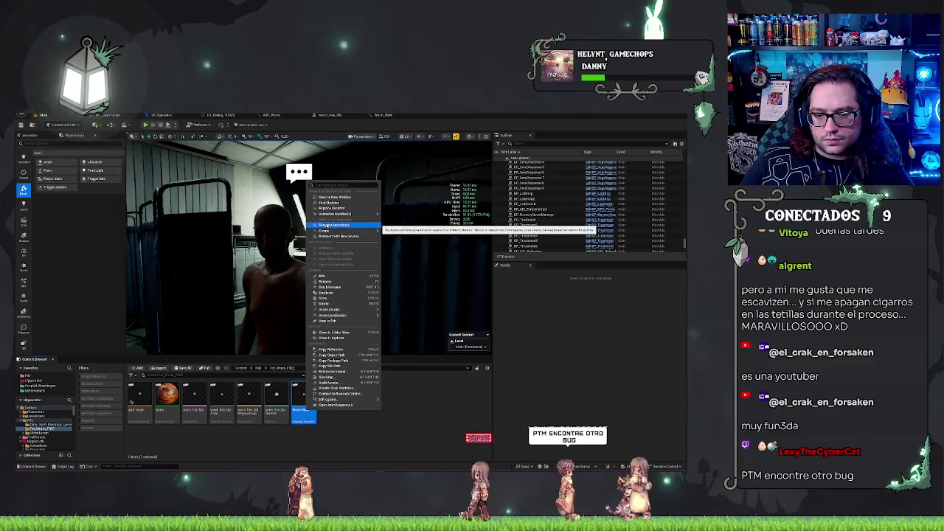
pyautogui.click(303, 399)
pyautogui.doubleClick(305, 397)
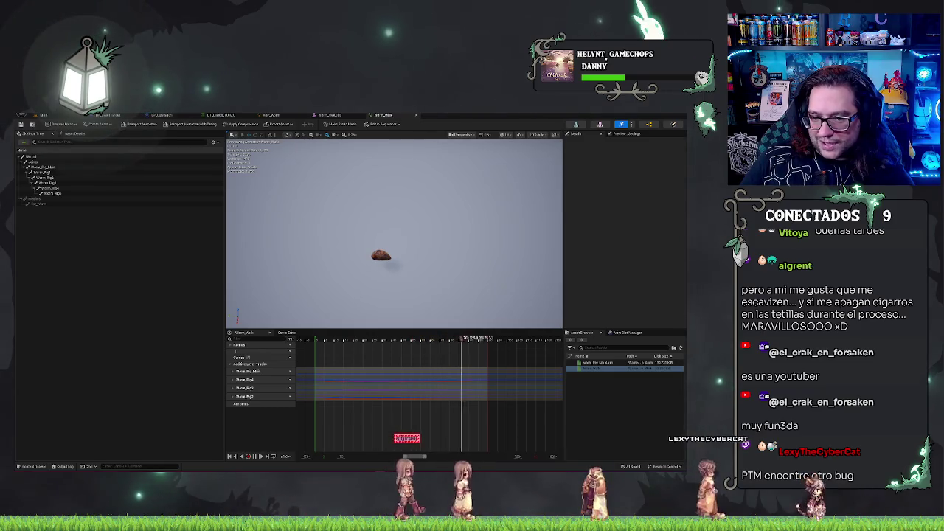
# - Close the Worm_Walk editor and switch to the Main level editor
pyautogui.click(393, 115)
pyautogui.click(67, 115)
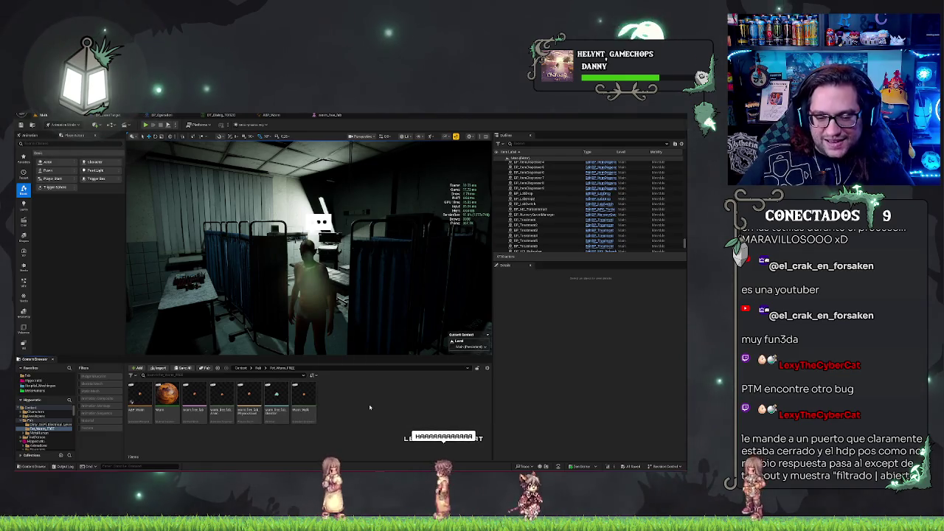
# - Create a legacy Blend Space 1D on the worm skeleton named BS_Walk and open it
pyautogui.rightClick(345, 405)
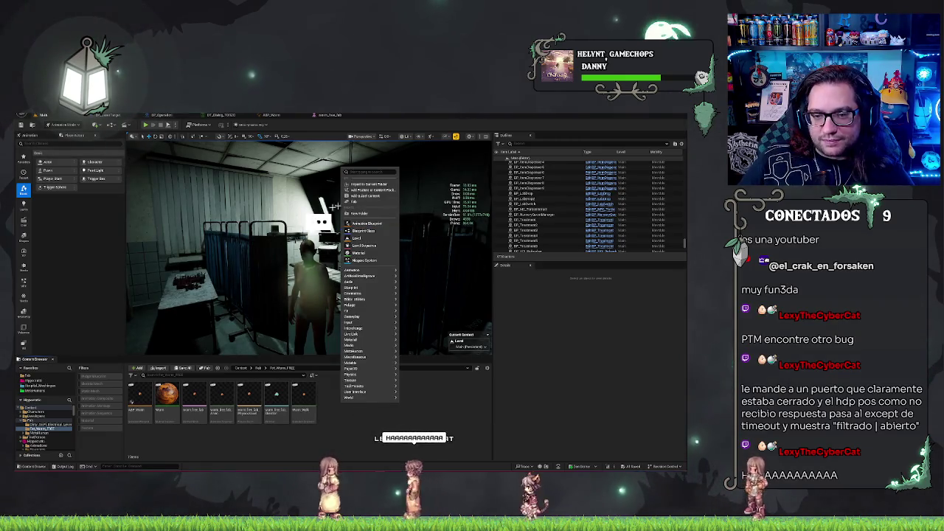
pyautogui.moveTo(391, 271)
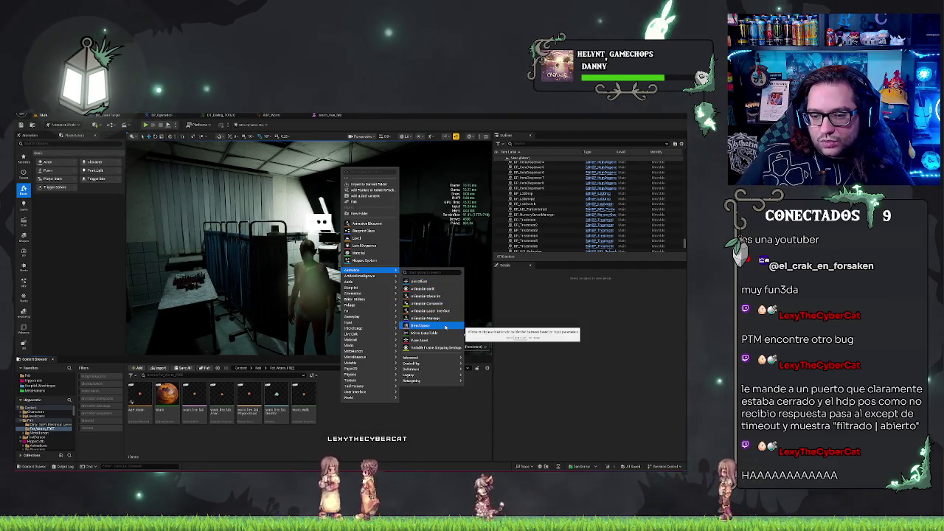
pyautogui.moveTo(435, 382)
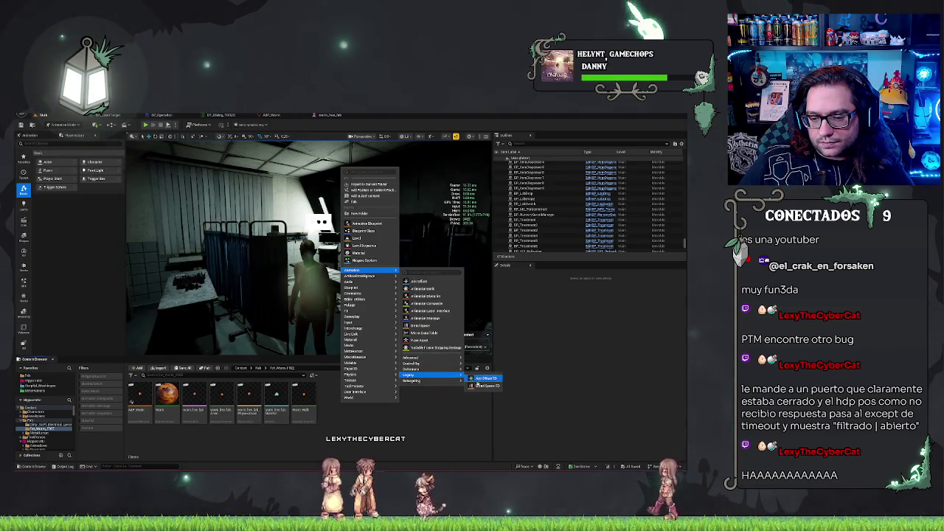
pyautogui.click(482, 389)
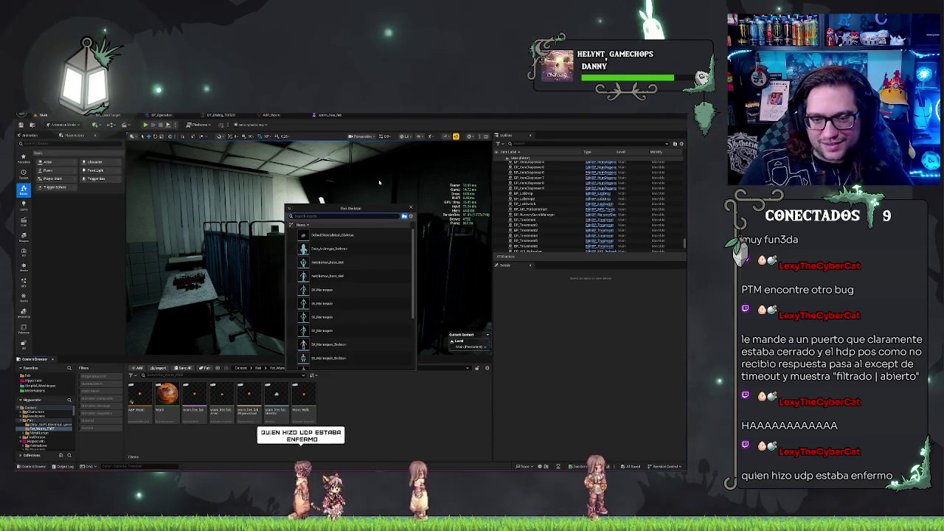
pyautogui.write('sd')
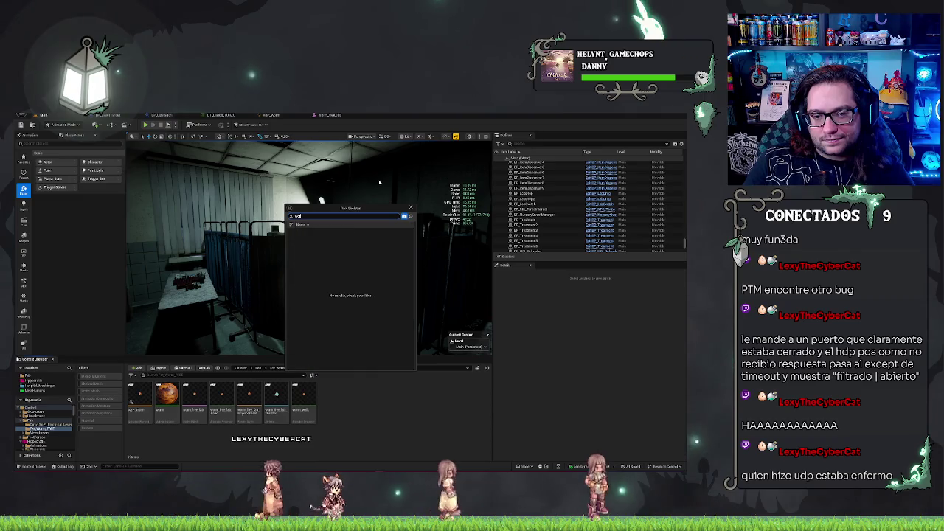
pyautogui.click(307, 231)
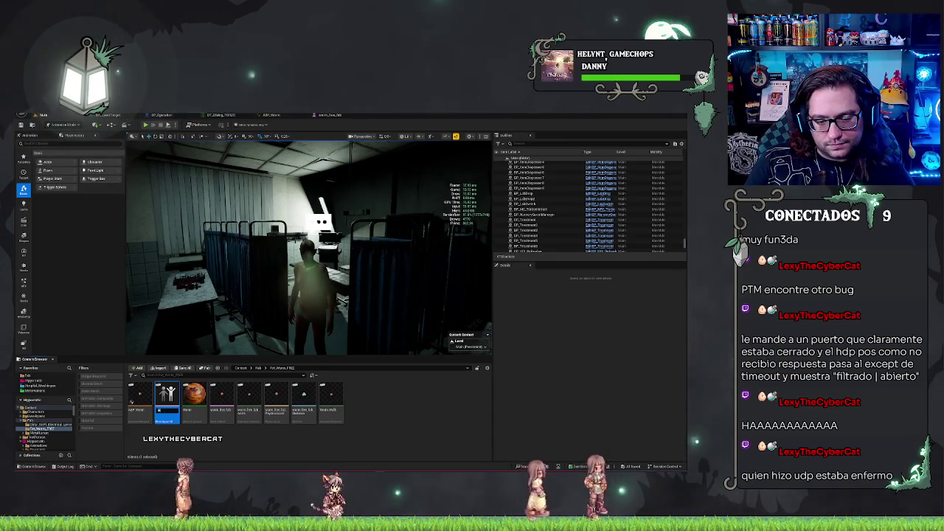
pyautogui.write('as')
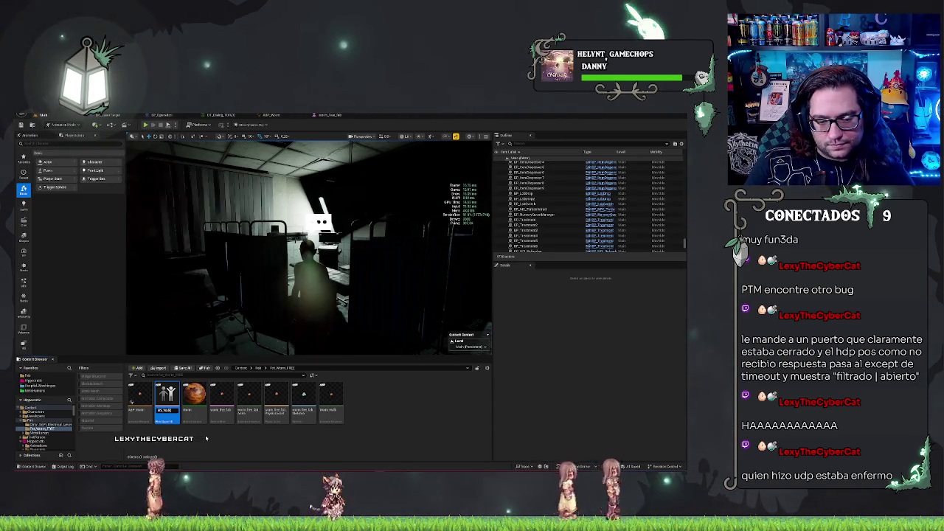
pyautogui.write('c')
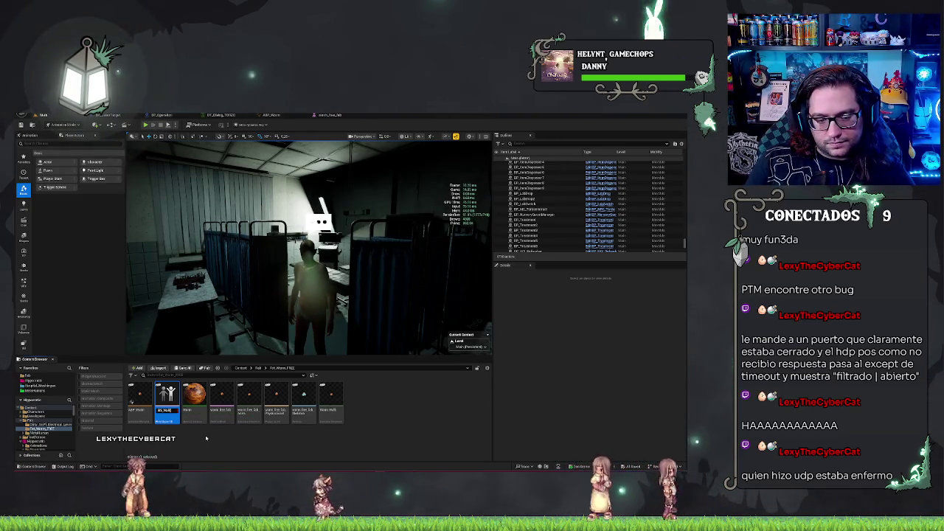
pyautogui.press('Return')
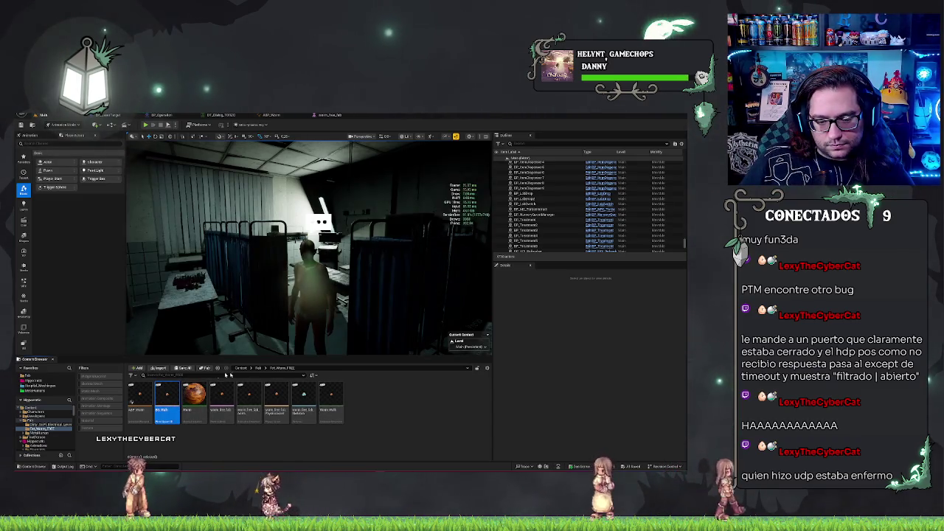
pyautogui.doubleClick(166, 399)
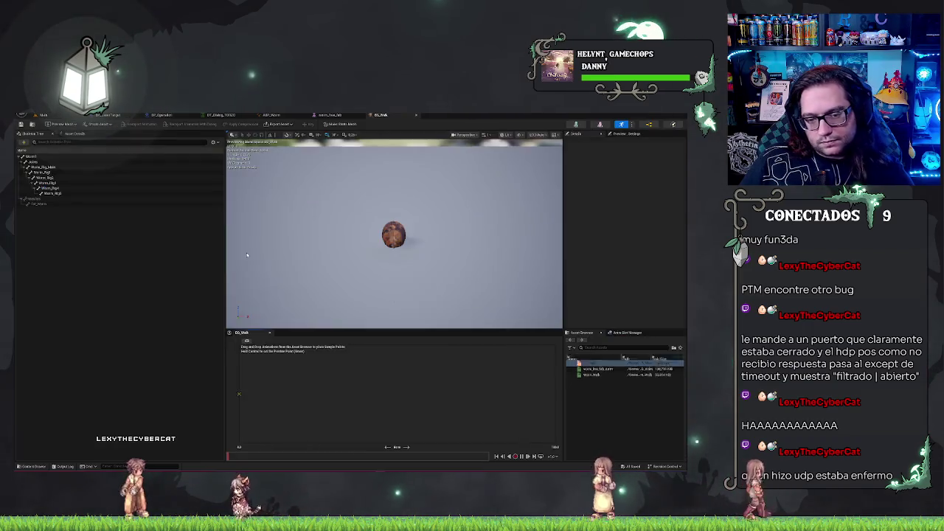
# - Drop Worm_Walk into the blend space grid, check its details, and close the editor
pyautogui.click(599, 375)
pyautogui.moveTo(479, 381); pyautogui.dragTo(479, 394)
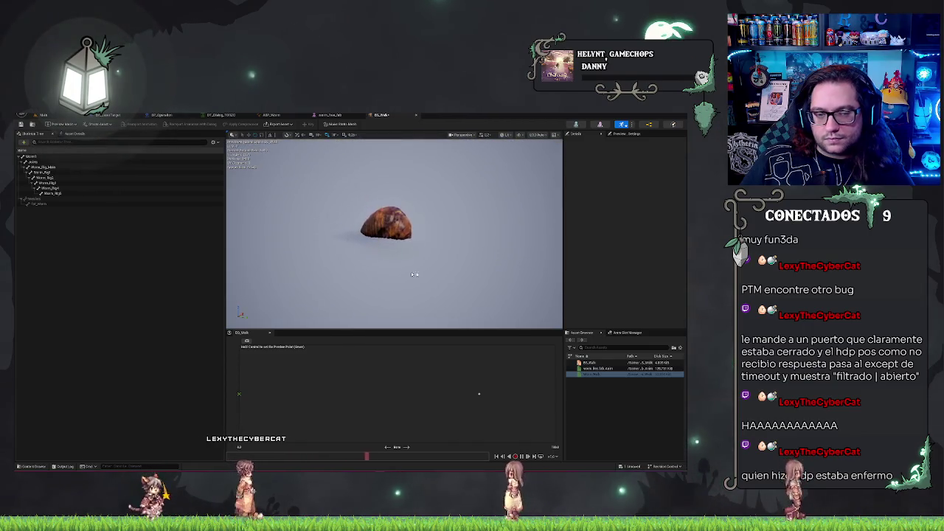
pyautogui.click(73, 133)
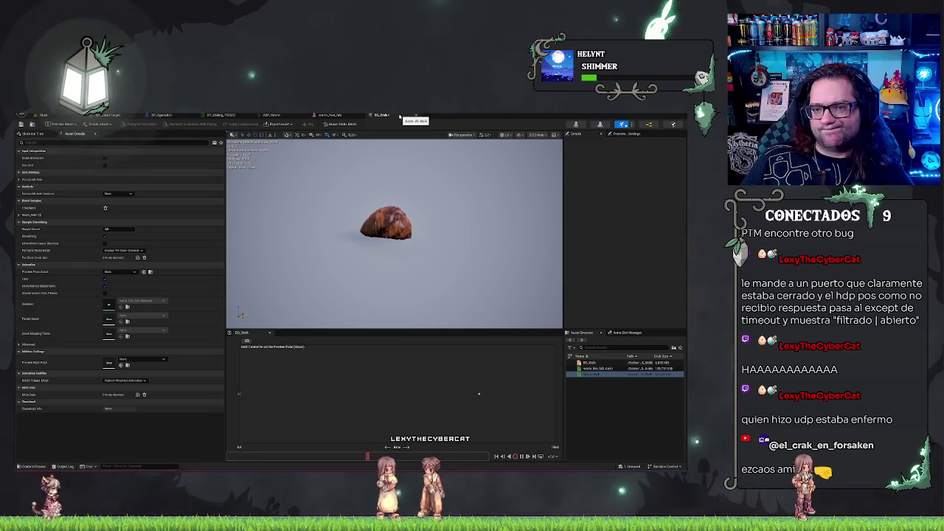
pyautogui.click(345, 115)
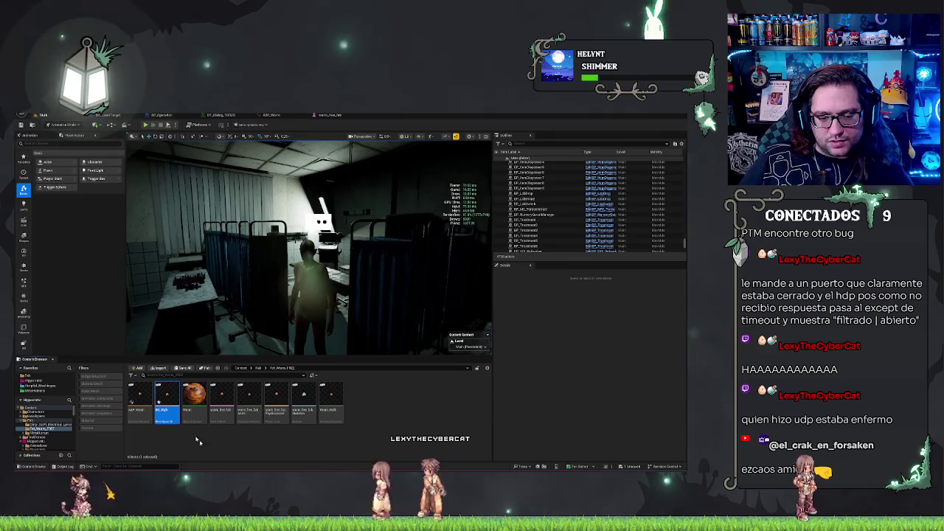
# - Delete the worm asset from the content folder and switch to ABP_Worm
pyautogui.rightClick(310, 413)
pyautogui.click(334, 434)
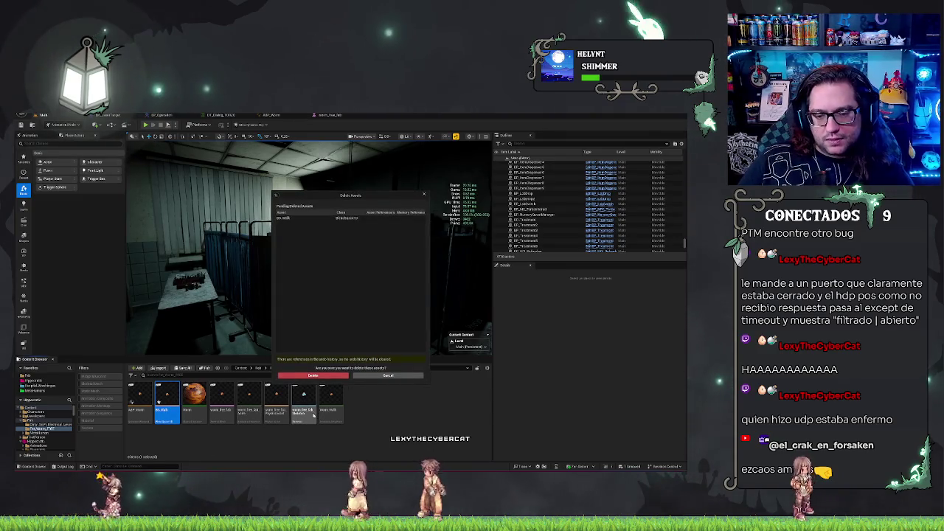
pyautogui.click(313, 375)
pyautogui.click(296, 402)
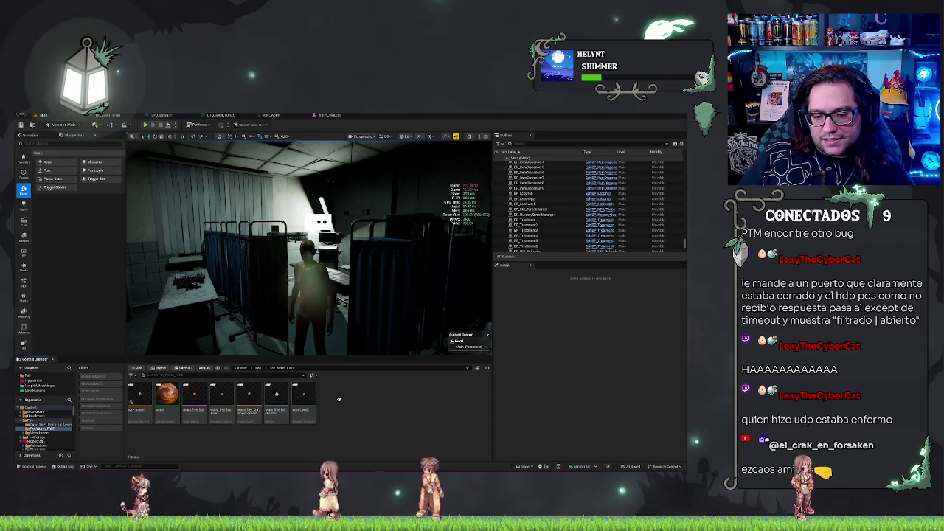
pyautogui.click(287, 115)
pyautogui.click(287, 115)
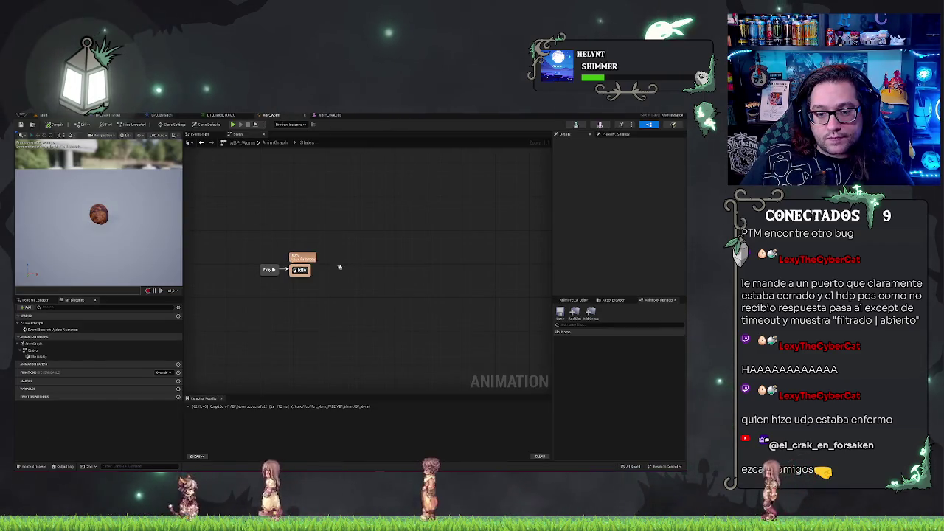
# - Pull a transition out of Idle and add a new state named Moving
pyautogui.moveTo(311, 272); pyautogui.dragTo(378, 237)
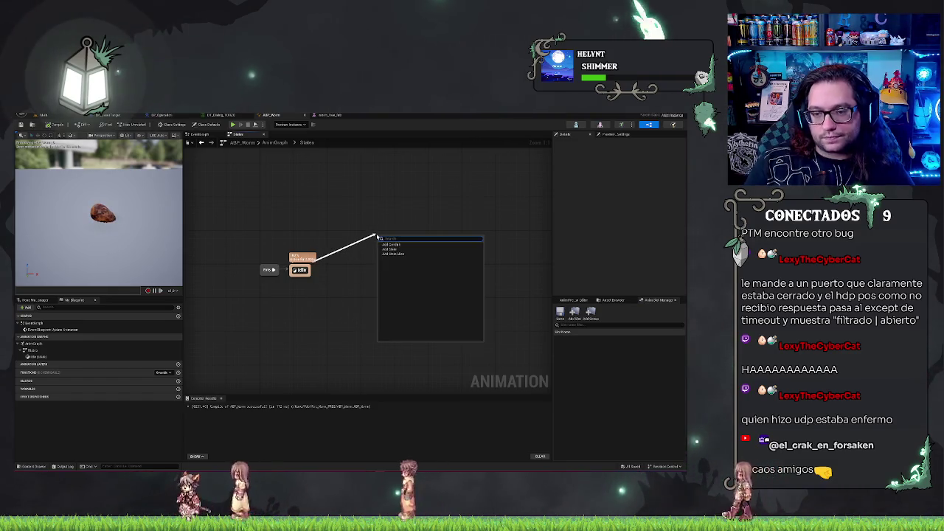
pyautogui.click(402, 250)
pyautogui.write('Moving')
pyautogui.press('Return')
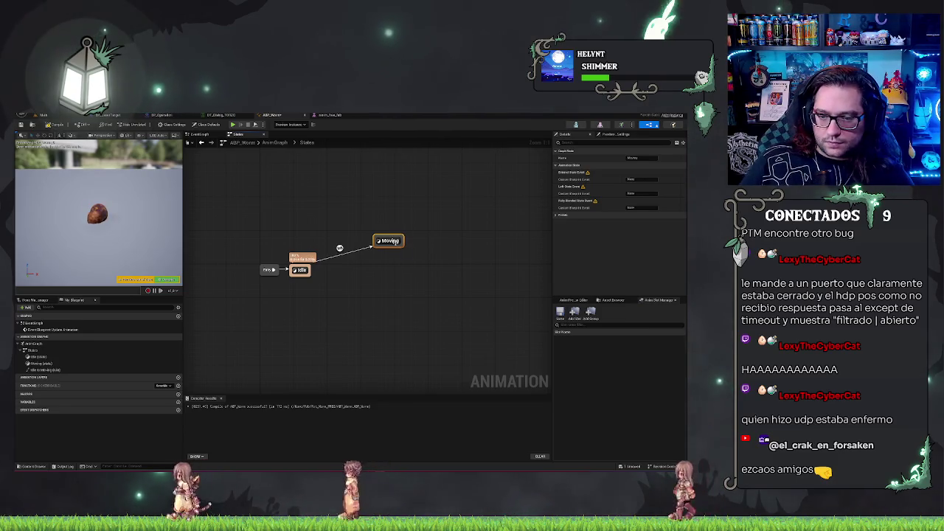
# - In the Moving state, wire Play Worm_Walk into the Output Animation Pose, then return to States
pyautogui.doubleClick(391, 242)
pyautogui.rightClick(289, 249)
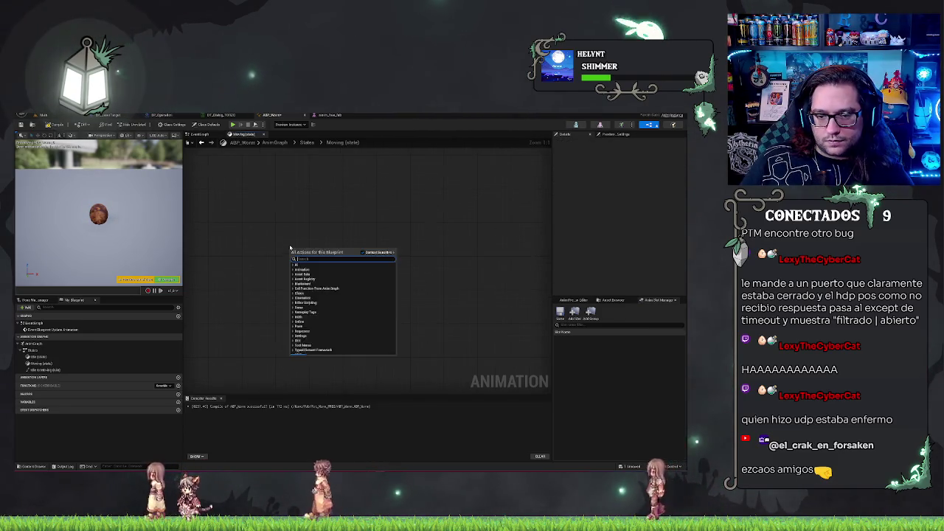
pyautogui.write('play walk')
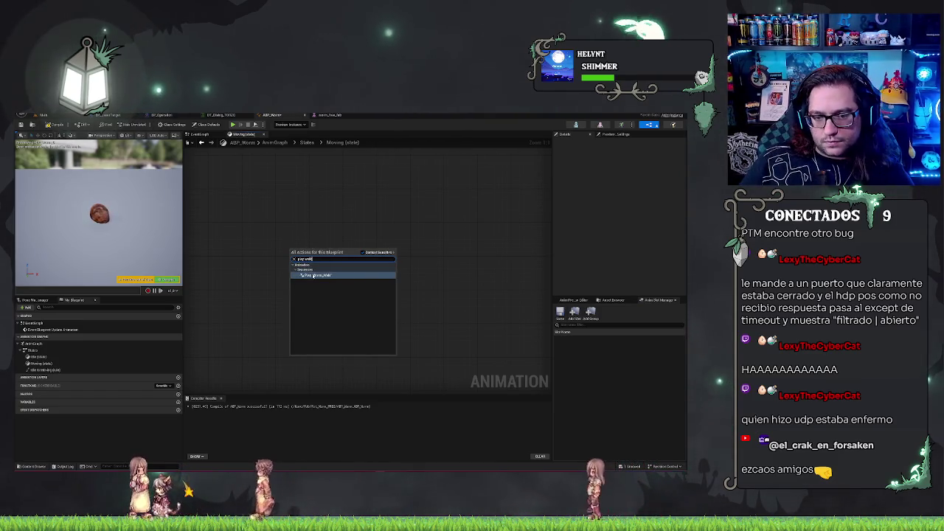
pyautogui.press('Return')
pyautogui.moveTo(306, 263); pyautogui.dragTo(349, 267)
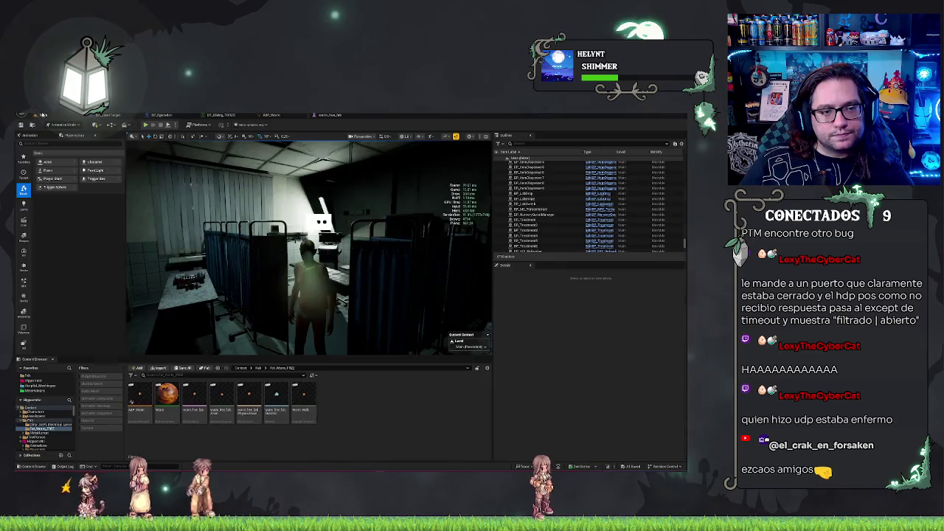
pyautogui.click(43, 115)
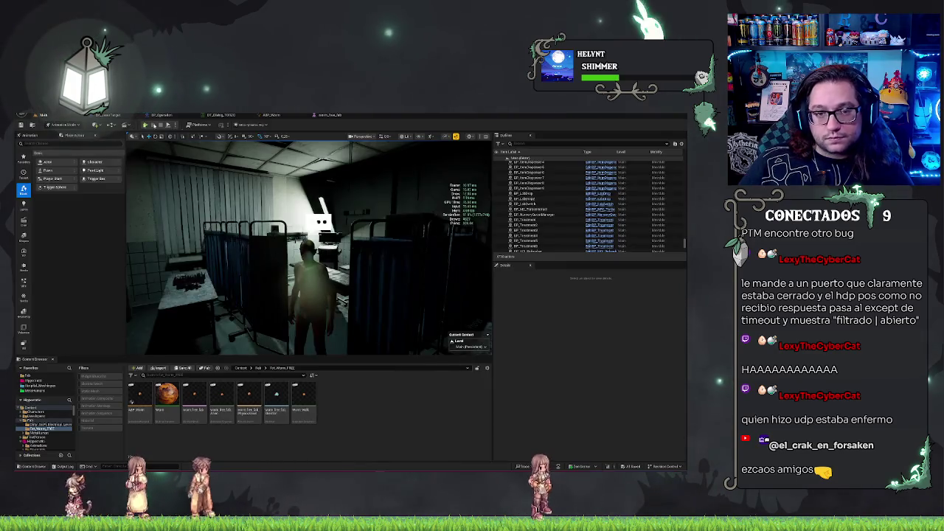
pyautogui.click(328, 115)
pyautogui.click(280, 116)
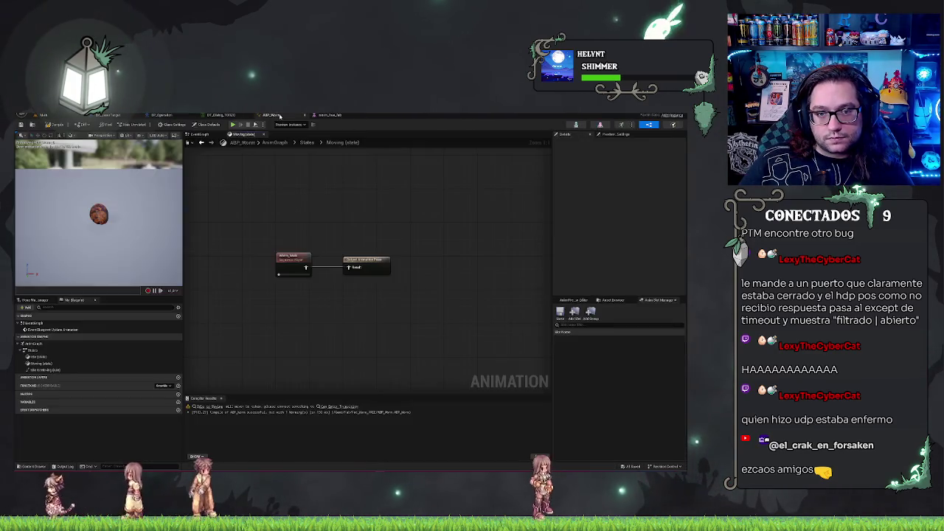
pyautogui.click(307, 141)
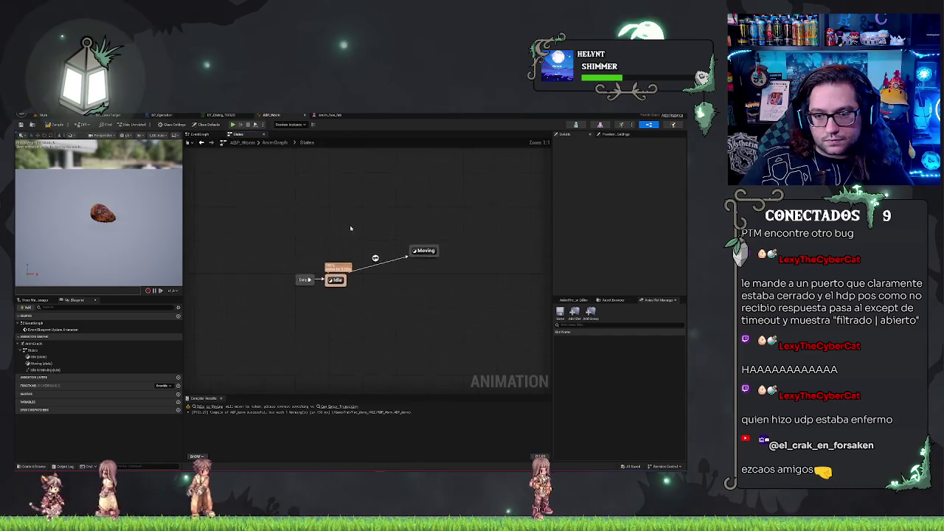
# - Open the Idle-to-Moving transition rule, then search the event graph actions for 'get all'
pyautogui.doubleClick(376, 259)
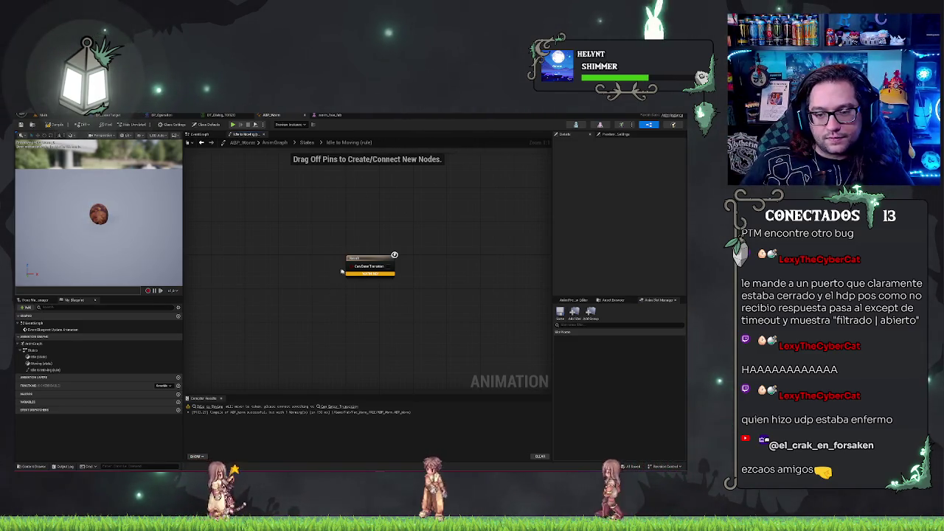
pyautogui.rightClick(356, 312)
pyautogui.write('get')
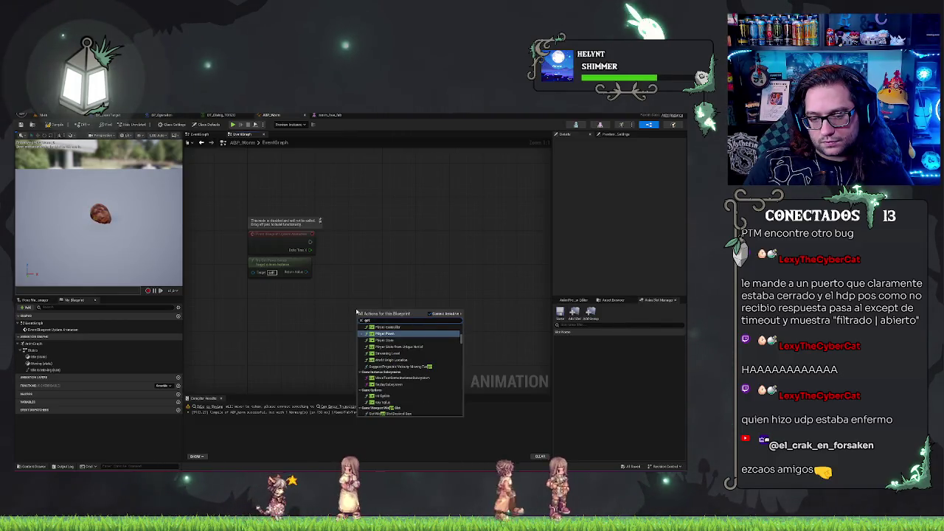
pyautogui.write(' all')
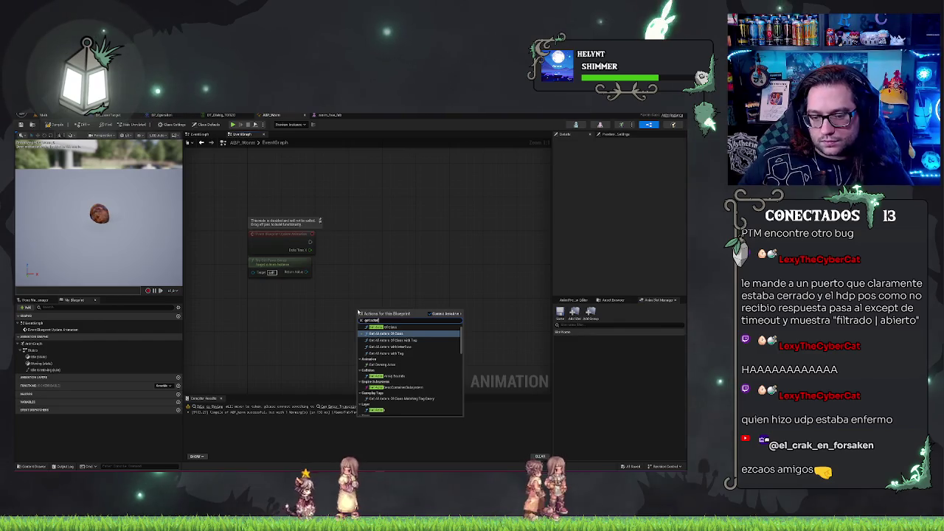
# - Cast Get Owning Actor to BP_LaserTarget on Update Animation, then add a BP_LaserTarget variable
pyautogui.click(392, 365)
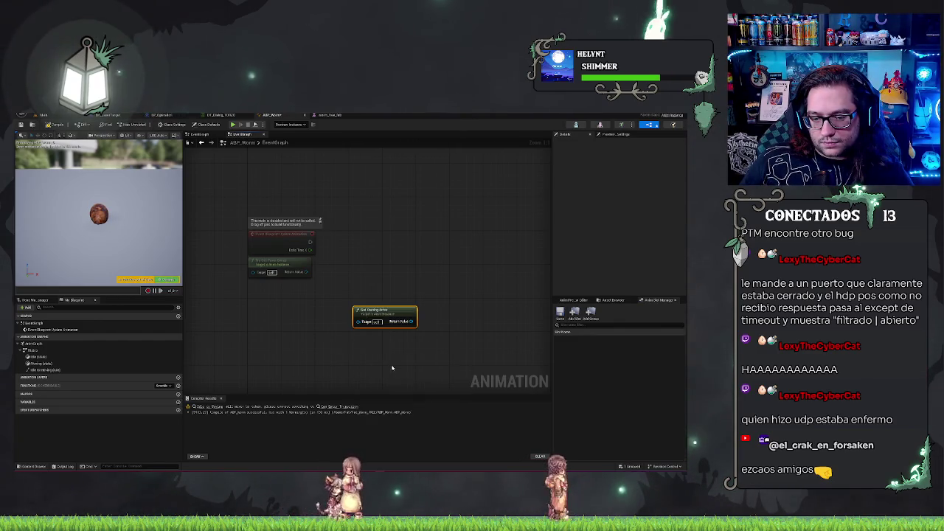
pyautogui.moveTo(389, 311)
pyautogui.mouseDown()
pyautogui.moveTo(292, 303)
pyautogui.moveTo(350, 281)
pyautogui.mouseUp()
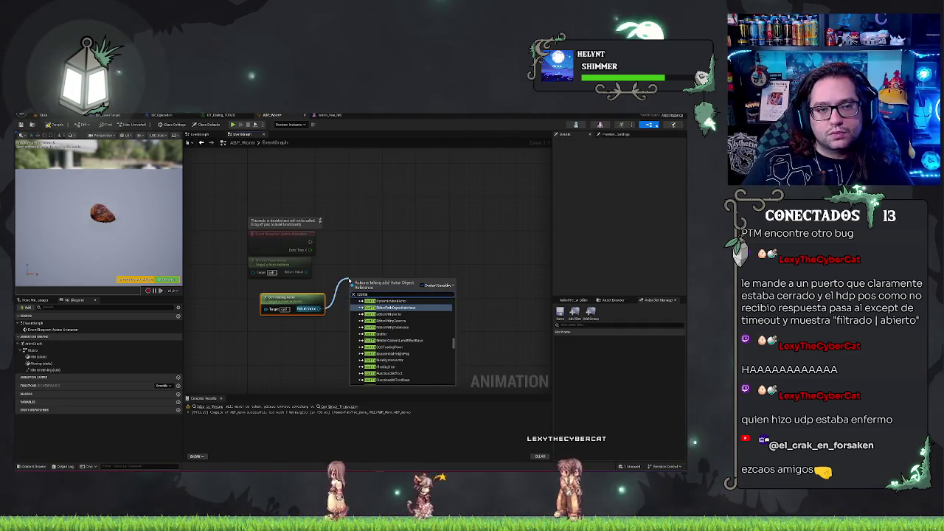
pyautogui.press('Return')
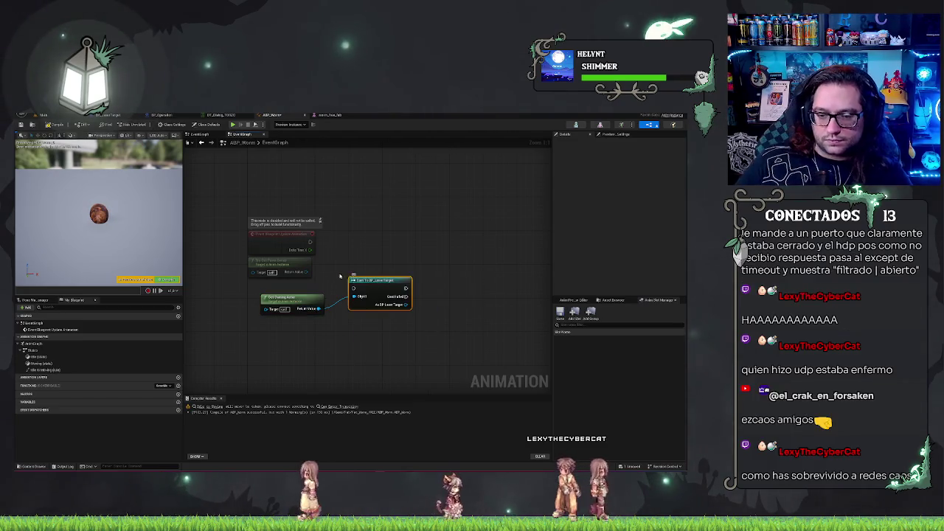
pyautogui.moveTo(366, 278)
pyautogui.mouseDown()
pyautogui.moveTo(343, 241)
pyautogui.moveTo(343, 275)
pyautogui.mouseUp()
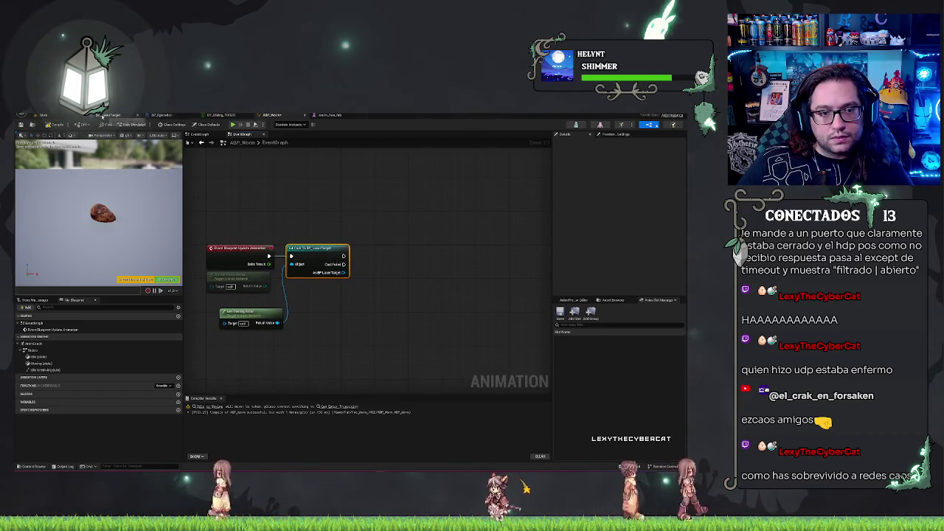
pyautogui.click(102, 115)
pyautogui.click(110, 287)
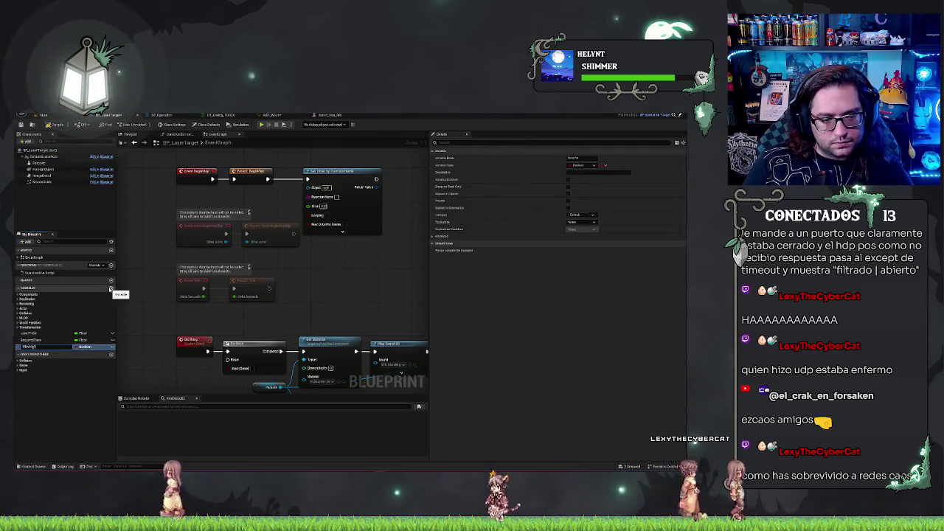
# - Deselect the new Moving? Boolean in BP_LaserTarget and return to the ABP_Worm blueprint
pyautogui.click(66, 418)
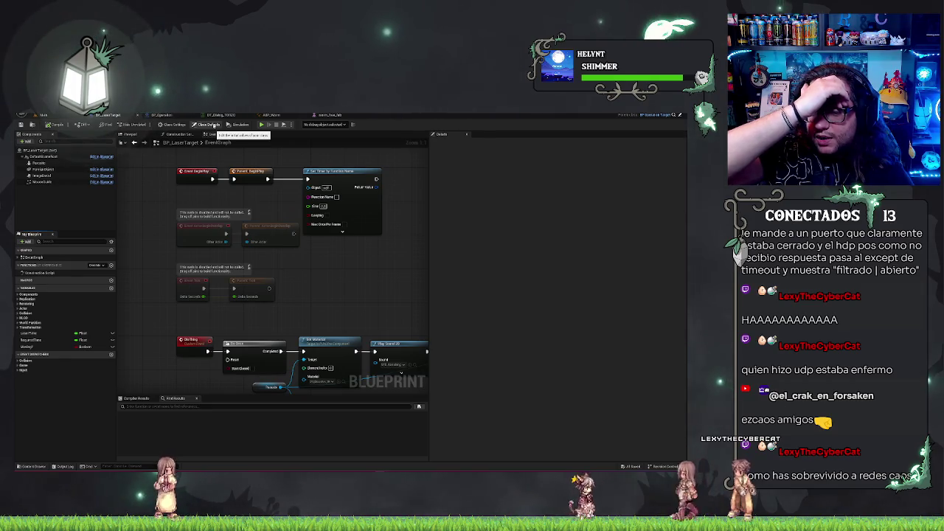
pyautogui.click(273, 116)
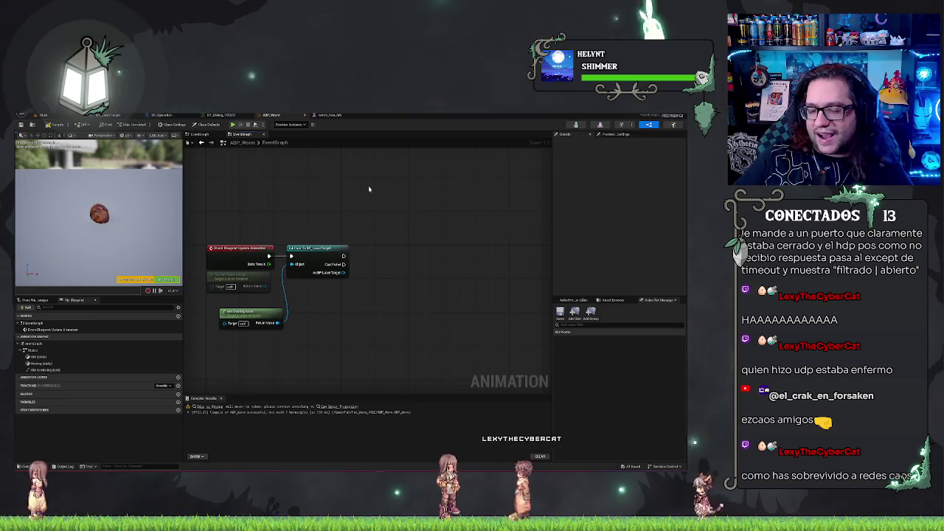
# - Get Moving? from the cast's laser target and promote it to ABP_Worm's own Moving? variable
pyautogui.moveTo(301, 214); pyautogui.dragTo(313, 212)
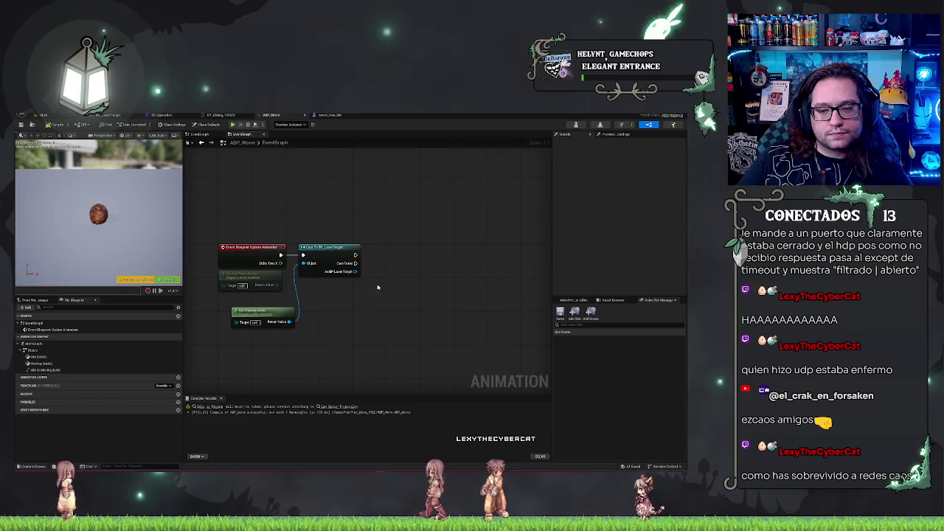
pyautogui.moveTo(357, 275); pyautogui.dragTo(368, 284)
pyautogui.write('suggest')
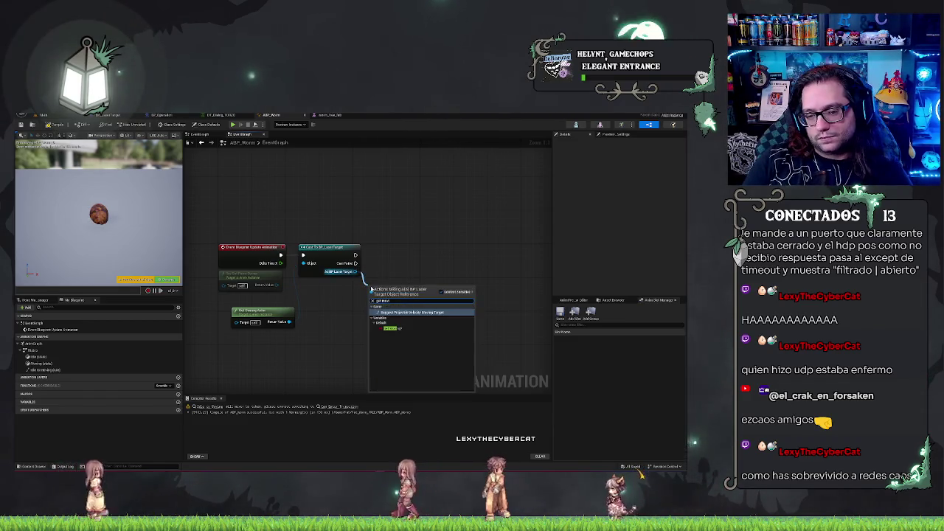
pyautogui.press('Return')
pyautogui.hotkey('ctrl', 'z')
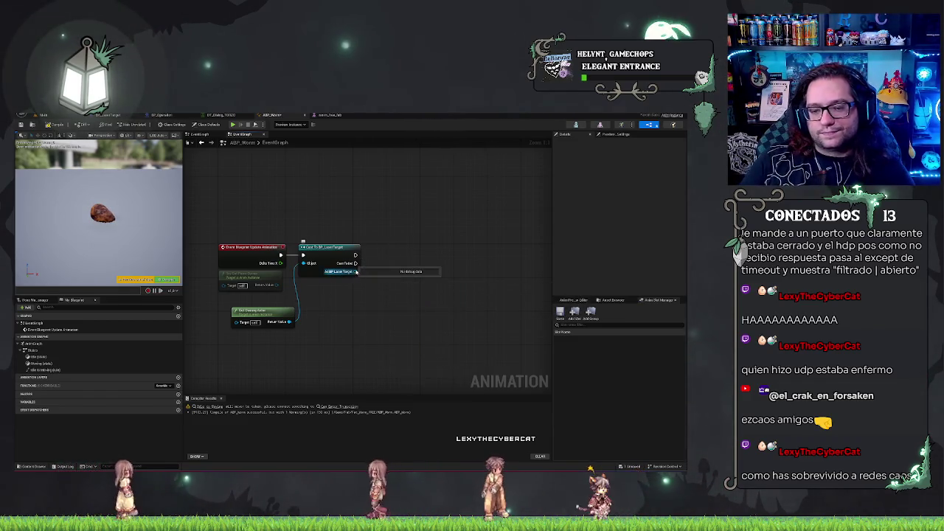
pyautogui.moveTo(357, 271); pyautogui.dragTo(370, 293)
pyautogui.write('velocity')
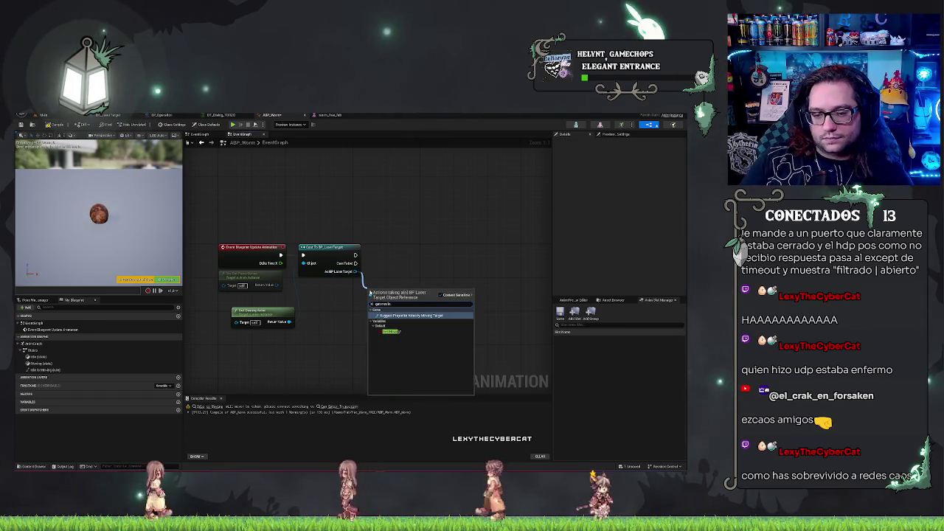
pyautogui.press('Return')
pyautogui.moveTo(408, 291); pyautogui.dragTo(412, 258)
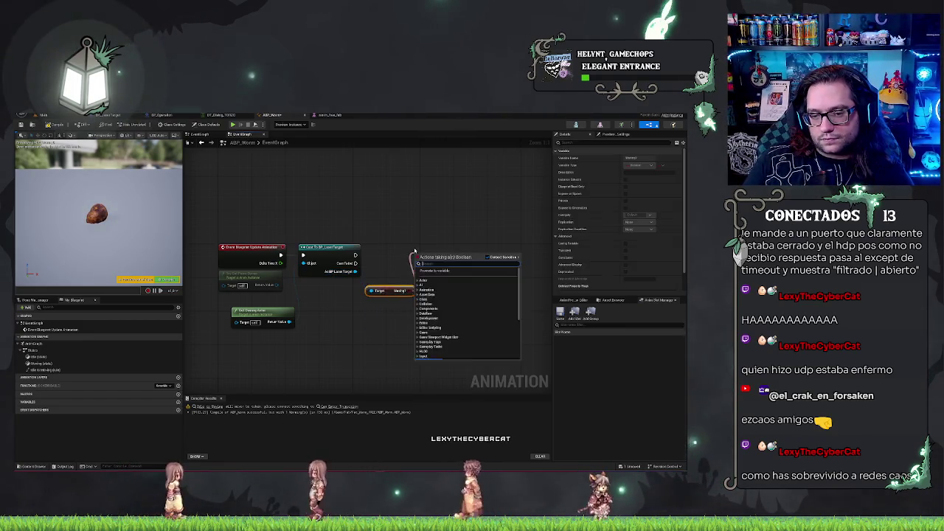
pyautogui.click(434, 271)
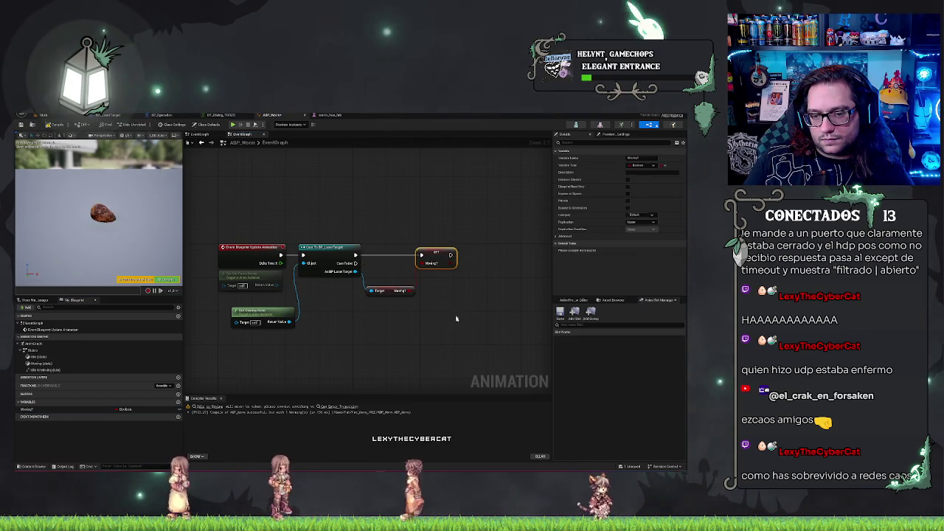
# - Tidy the Moving? getter and owning-actor nodes beside the event, then compile ABP_Worm
pyautogui.moveTo(391, 290); pyautogui.dragTo(391, 272)
pyautogui.click(385, 236)
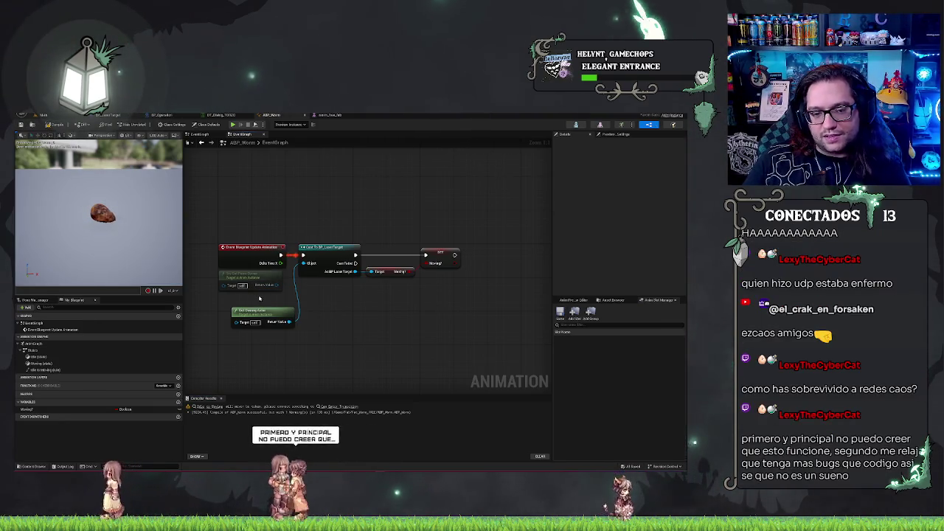
pyautogui.moveTo(262, 308); pyautogui.dragTo(253, 271)
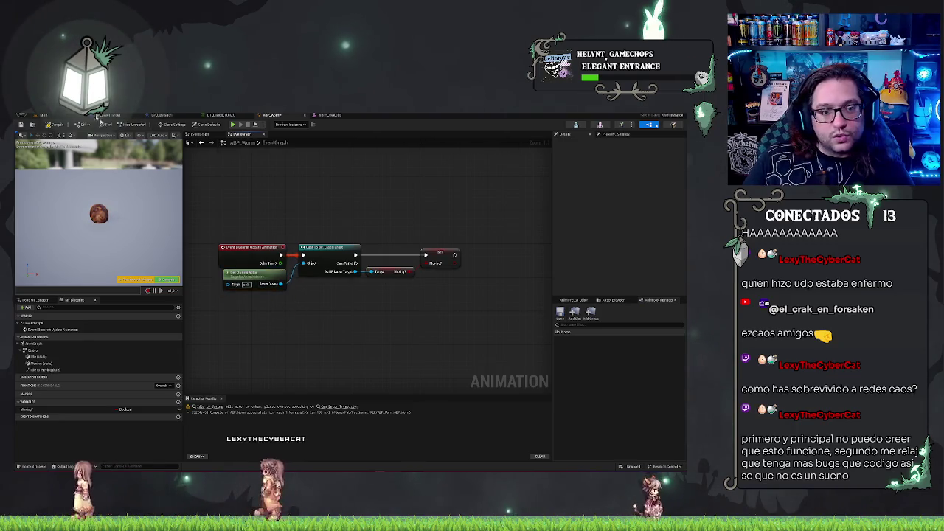
pyautogui.click(65, 122)
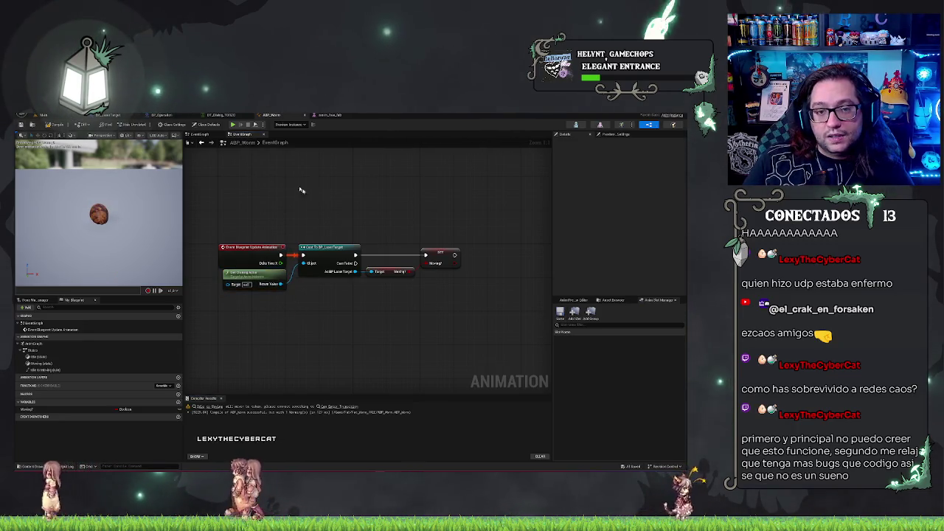
pyautogui.click(238, 136)
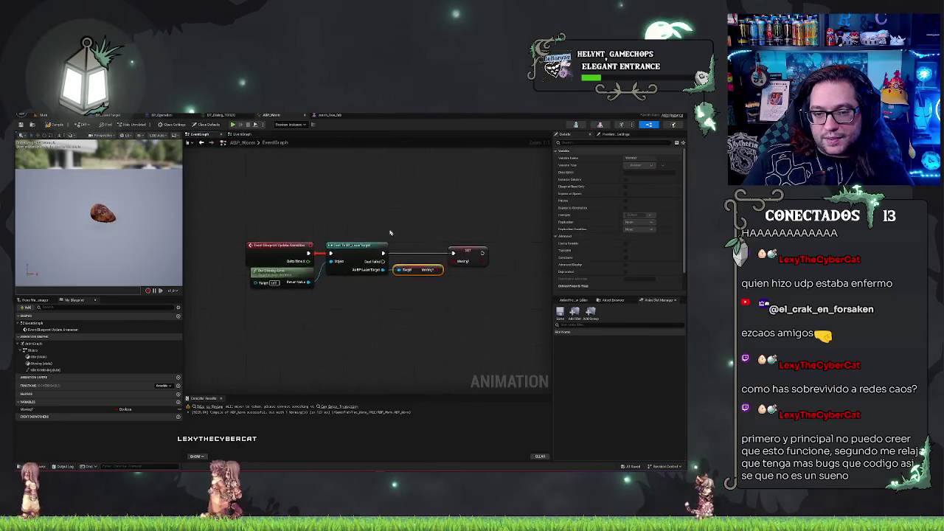
pyautogui.click(207, 135)
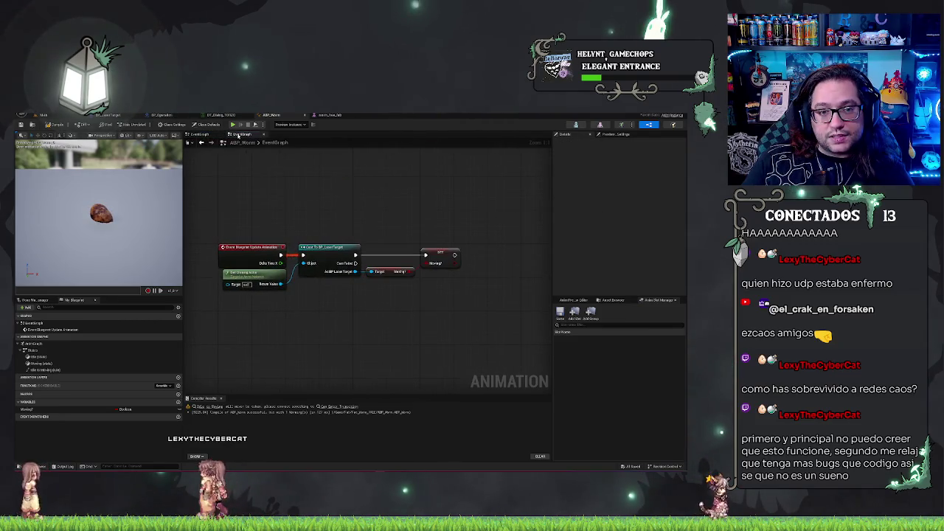
# - In the Idle to Moving transition rule, wire a Moving? getter into the Result
pyautogui.doubleClick(34, 350)
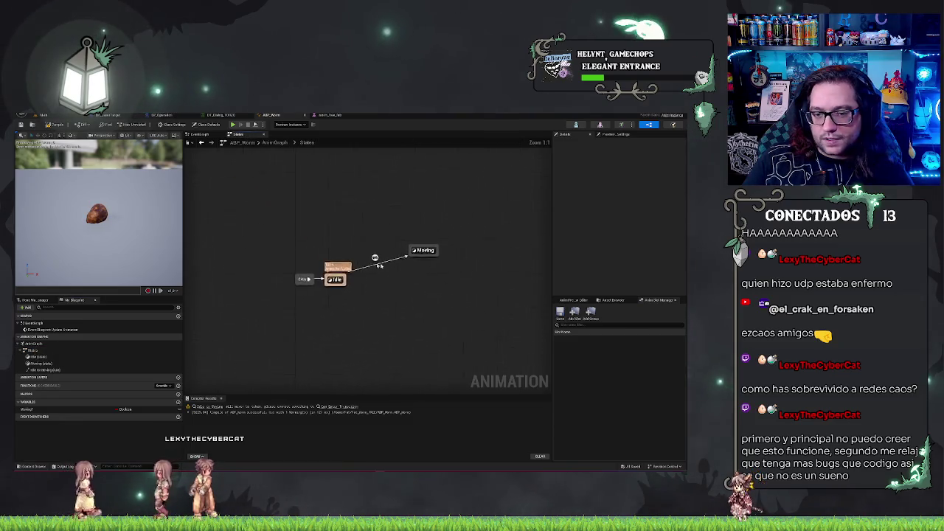
pyautogui.doubleClick(374, 257)
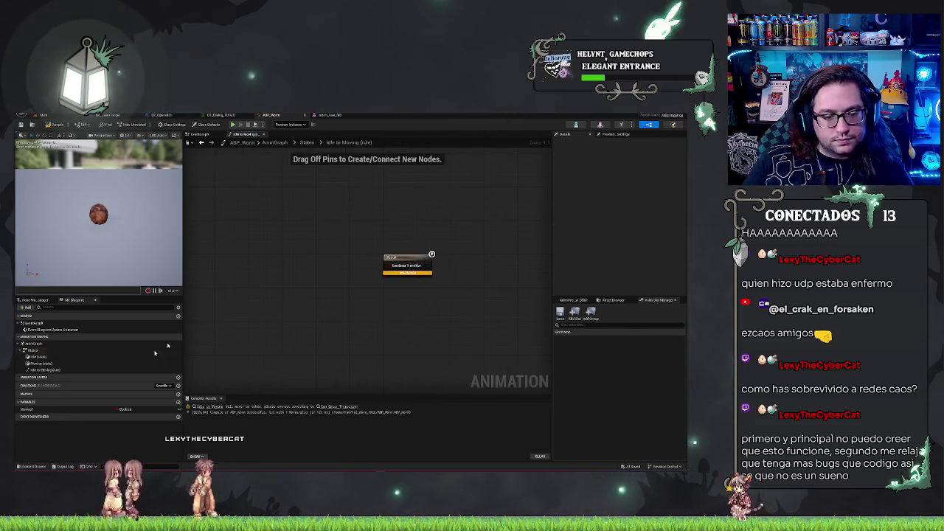
pyautogui.moveTo(37, 411)
pyautogui.mouseDown()
pyautogui.moveTo(317, 268)
pyautogui.moveTo(366, 270)
pyautogui.mouseUp()
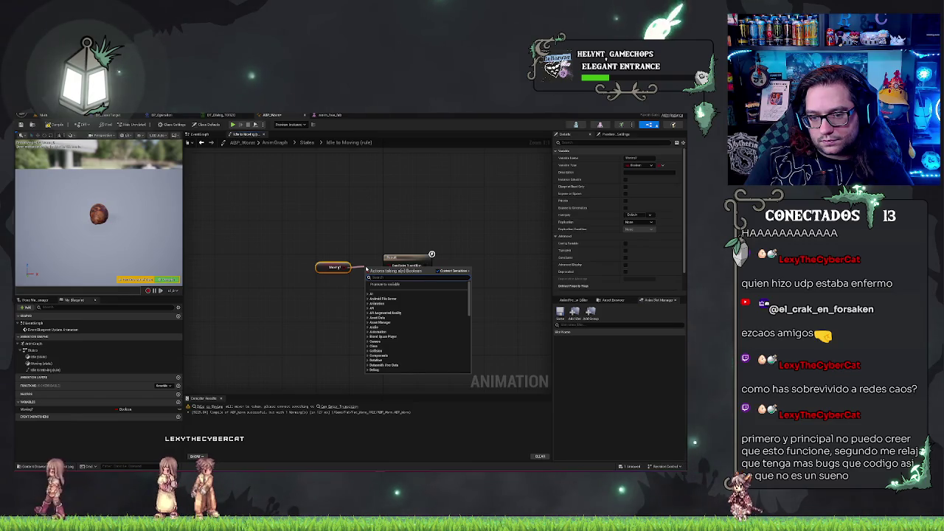
pyautogui.write('N')
pyautogui.press('Escape')
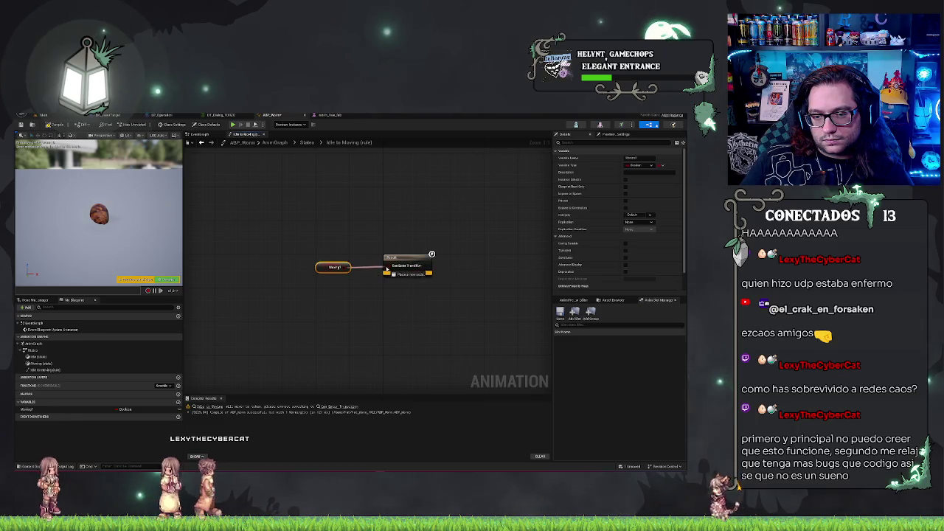
pyautogui.moveTo(386, 270); pyautogui.dragTo(386, 270)
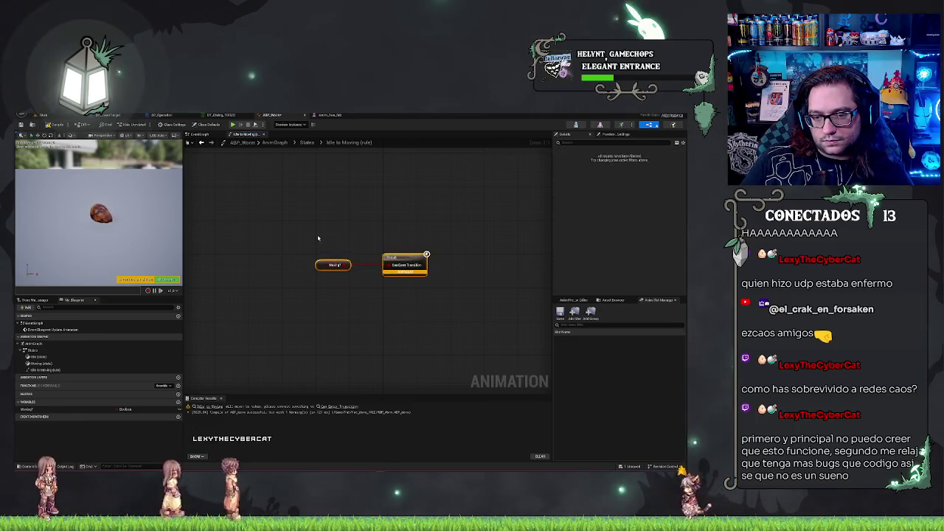
# - Recompile ABP_Worm, return to States, and draw a new transition from Moving to Idle
pyautogui.click(47, 125)
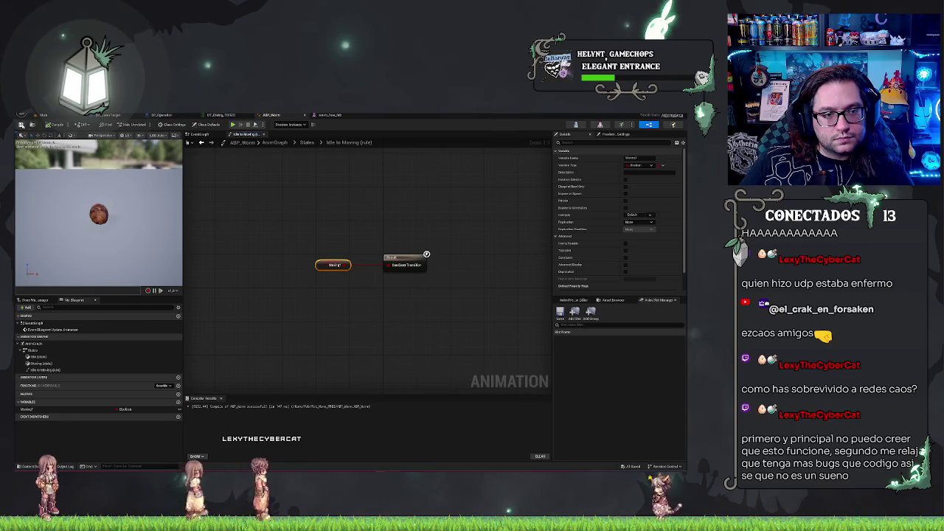
pyautogui.click(308, 142)
pyautogui.moveTo(408, 259); pyautogui.dragTo(349, 286)
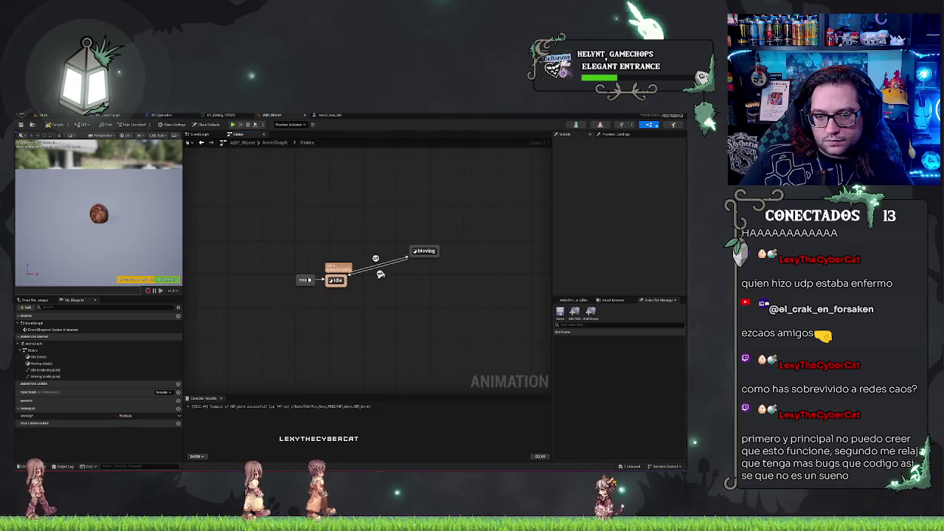
# - In the Moving to Idle rule, add a Moving? getter followed by a NOT node
pyautogui.doubleClick(364, 278)
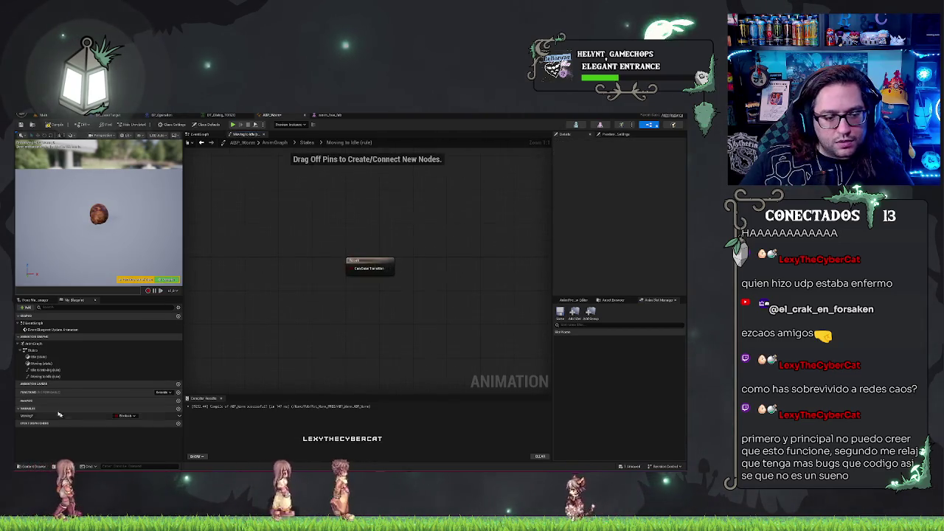
pyautogui.moveTo(30, 415)
pyautogui.mouseDown()
pyautogui.moveTo(250, 270)
pyautogui.moveTo(280, 271)
pyautogui.mouseUp()
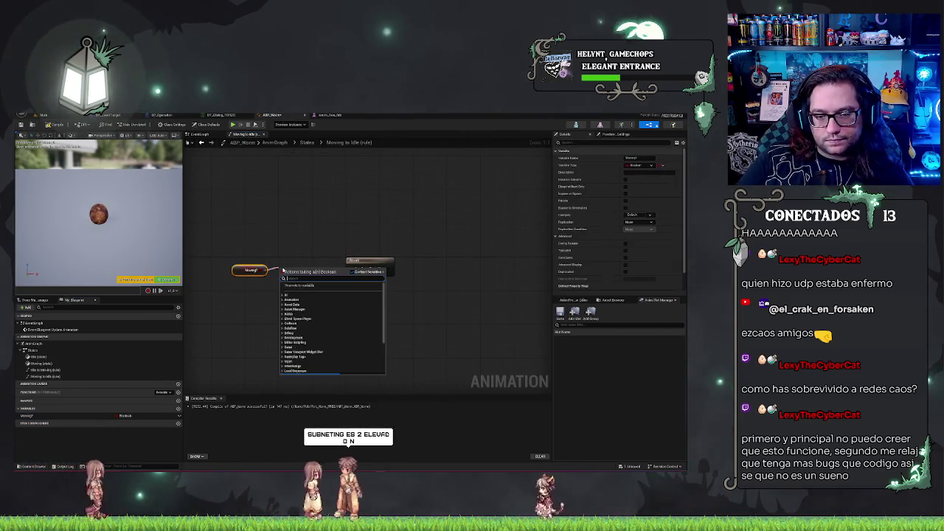
pyautogui.write('not bool')
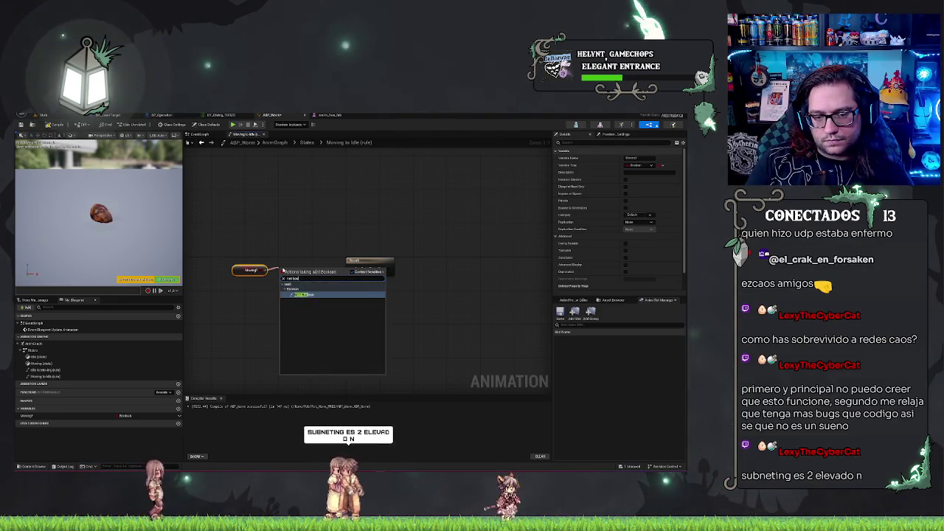
pyautogui.press('Return')
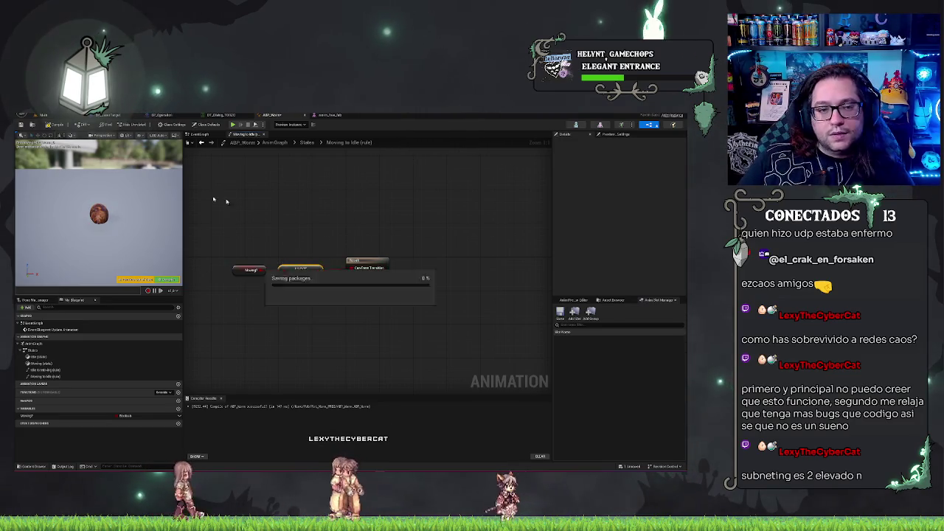
# - Check the Set Moving? node in the event graph, then return to the States machine
pyautogui.click(271, 143)
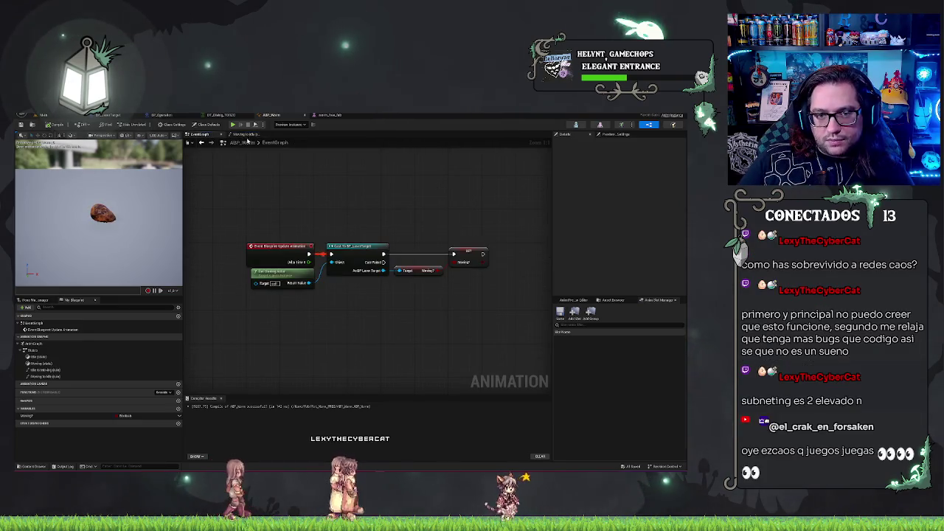
pyautogui.moveTo(472, 311); pyautogui.dragTo(470, 302)
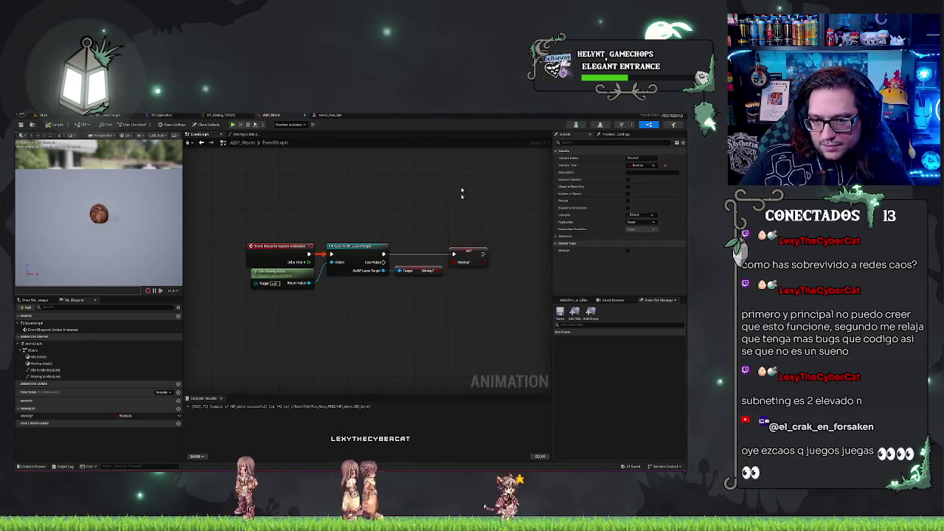
pyautogui.click(233, 136)
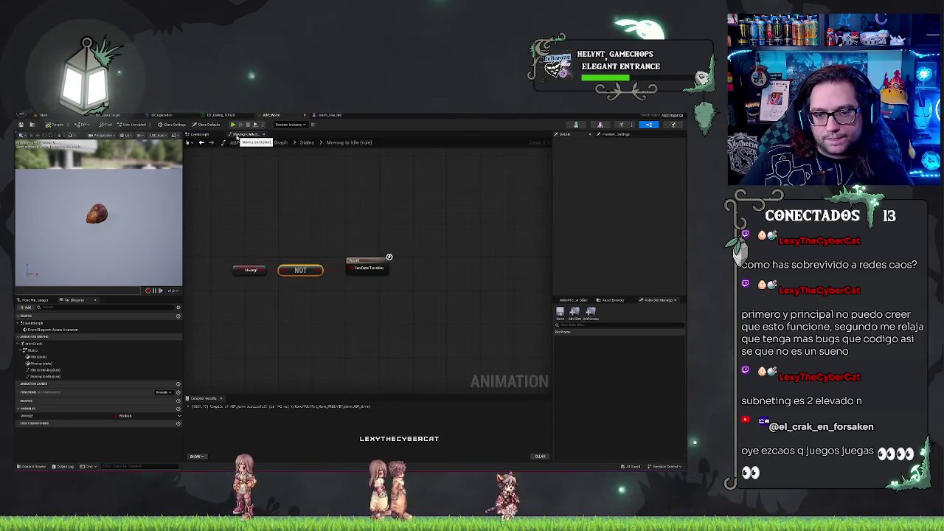
pyautogui.click(304, 144)
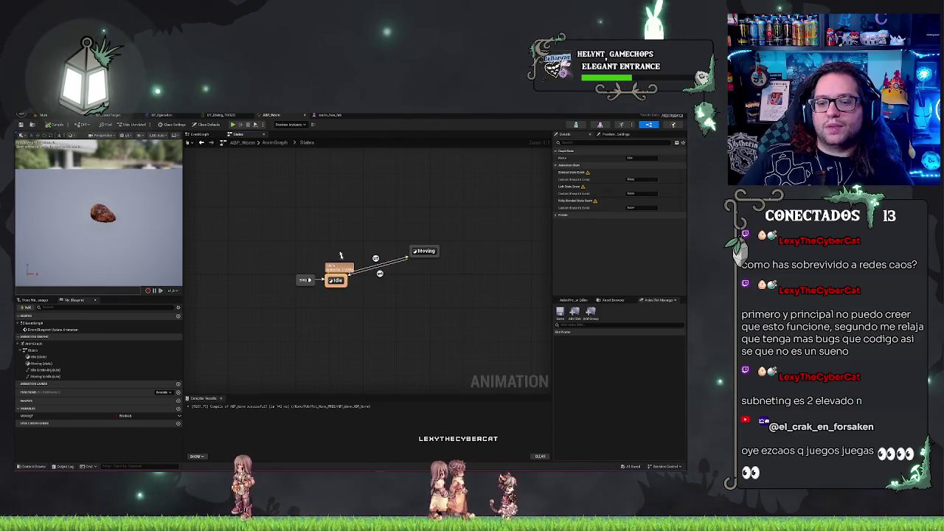
# - Tick Moving? in the Anim Preview Editor and nudge the Moving state toward Idle
pyautogui.click(425, 251)
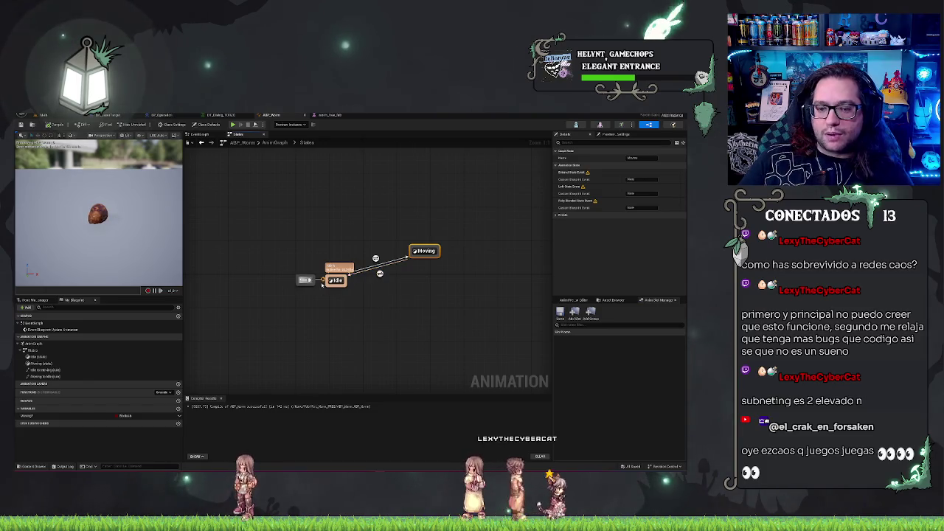
pyautogui.click(426, 321)
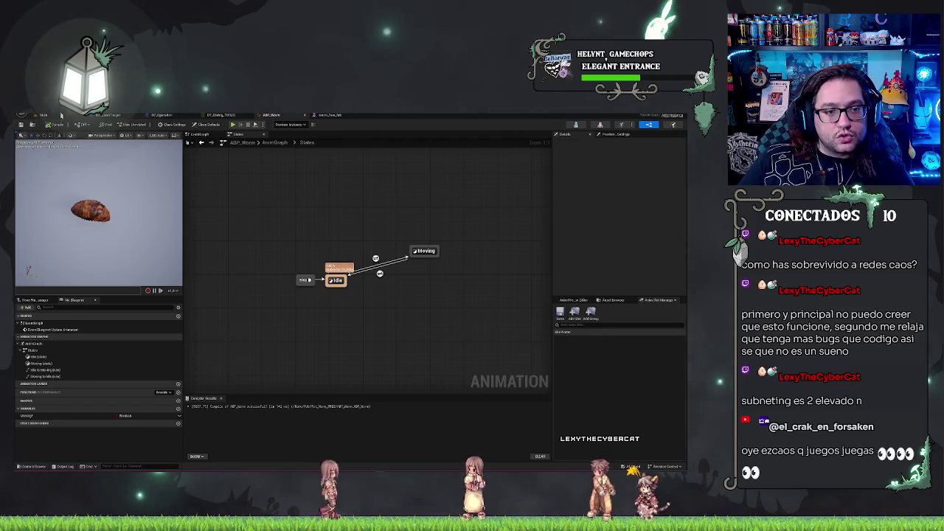
pyautogui.click(590, 300)
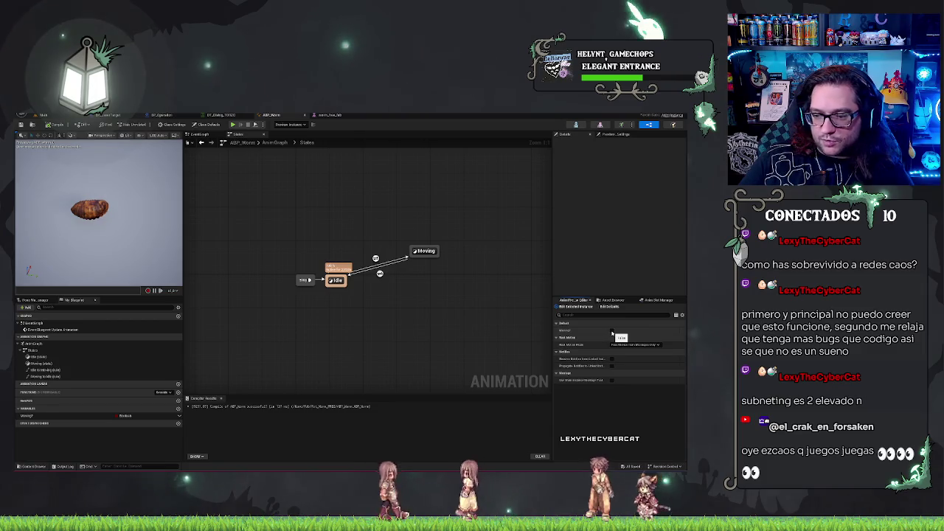
pyautogui.click(611, 332)
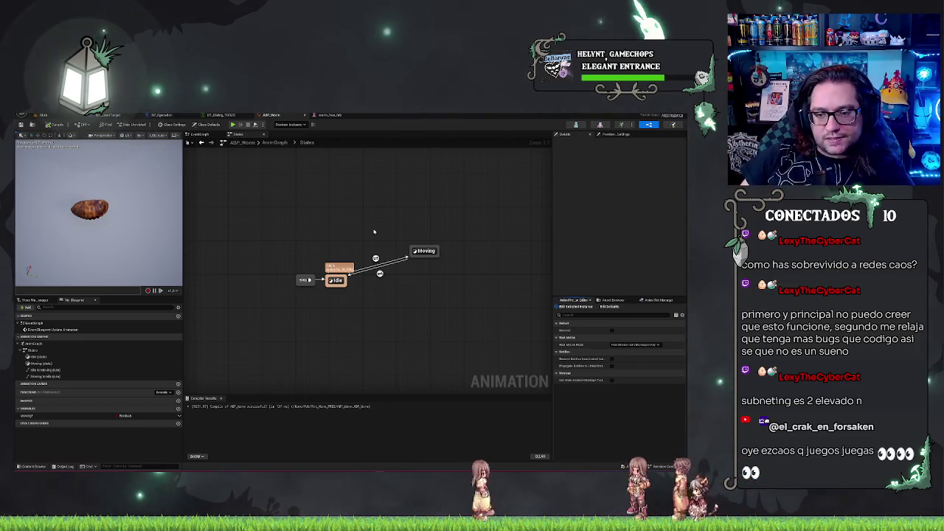
pyautogui.moveTo(424, 247); pyautogui.dragTo(408, 233)
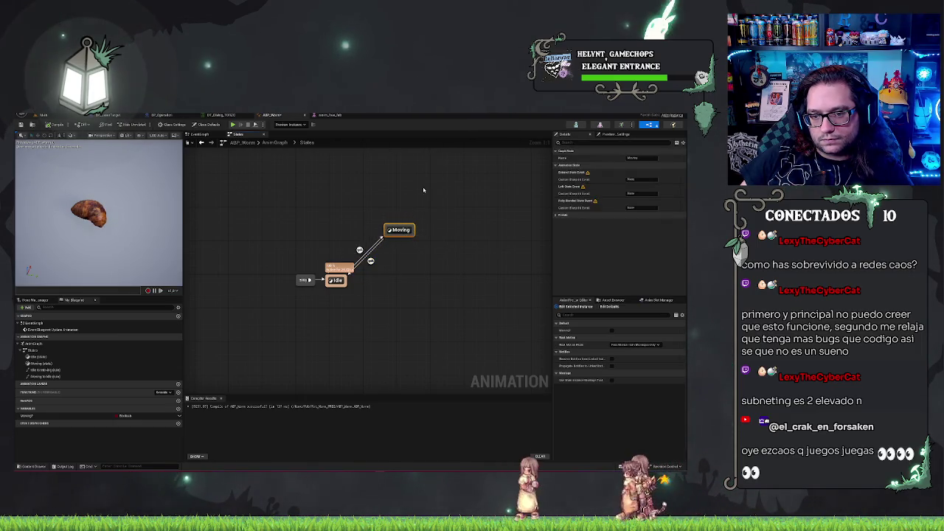
# - Pan around the States graph, glance at the EventGraph, then open the top-level AnimGraph
pyautogui.click(432, 283)
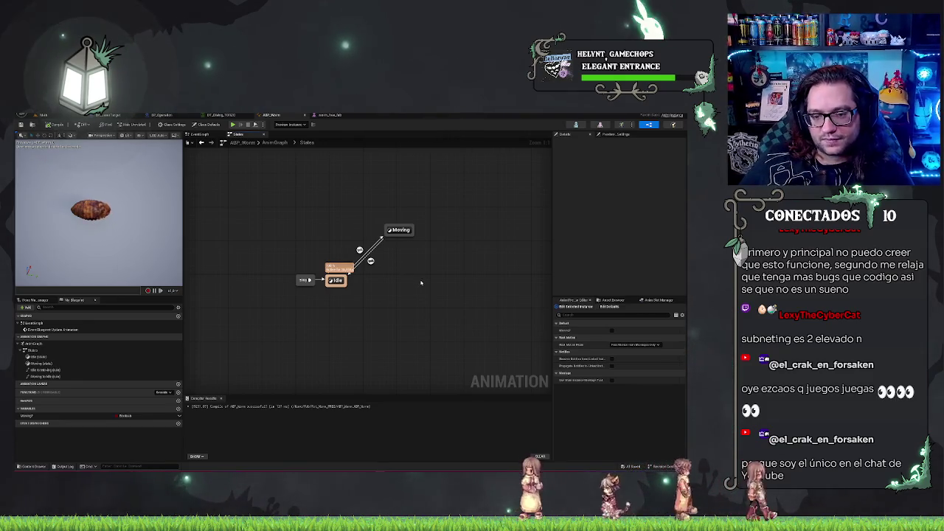
pyautogui.moveTo(422, 298); pyautogui.dragTo(368, 315)
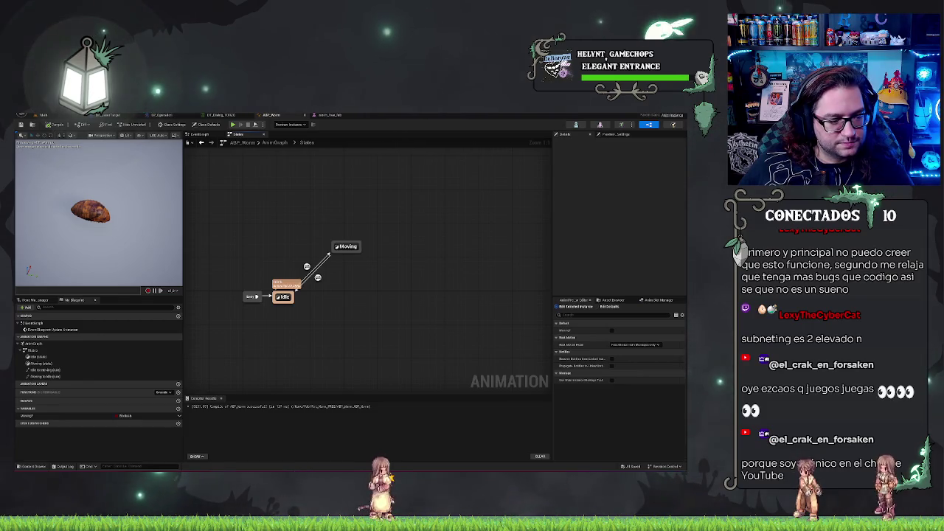
pyautogui.moveTo(356, 342)
pyautogui.mouseDown()
pyautogui.moveTo(329, 354)
pyautogui.moveTo(325, 344)
pyautogui.mouseUp()
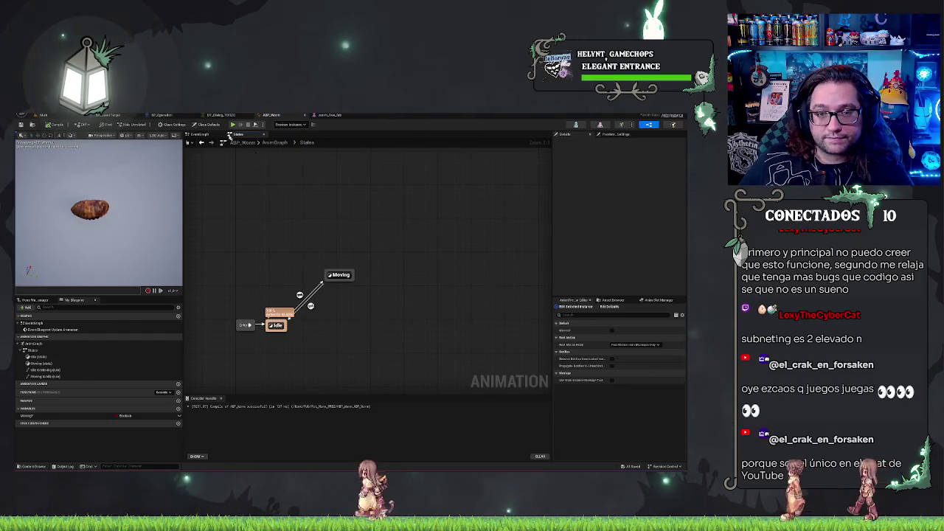
pyautogui.moveTo(349, 207)
pyautogui.mouseDown()
pyautogui.moveTo(359, 209)
pyautogui.moveTo(328, 232)
pyautogui.mouseUp()
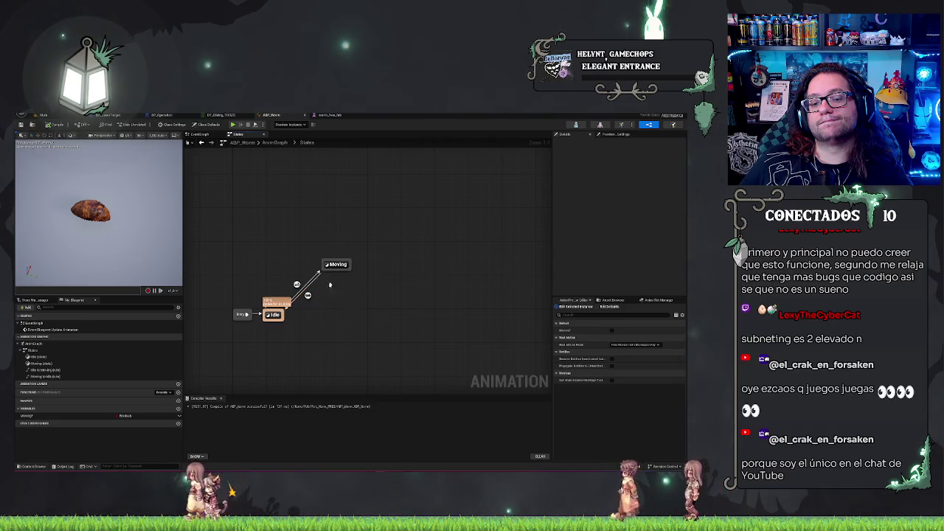
pyautogui.click(218, 135)
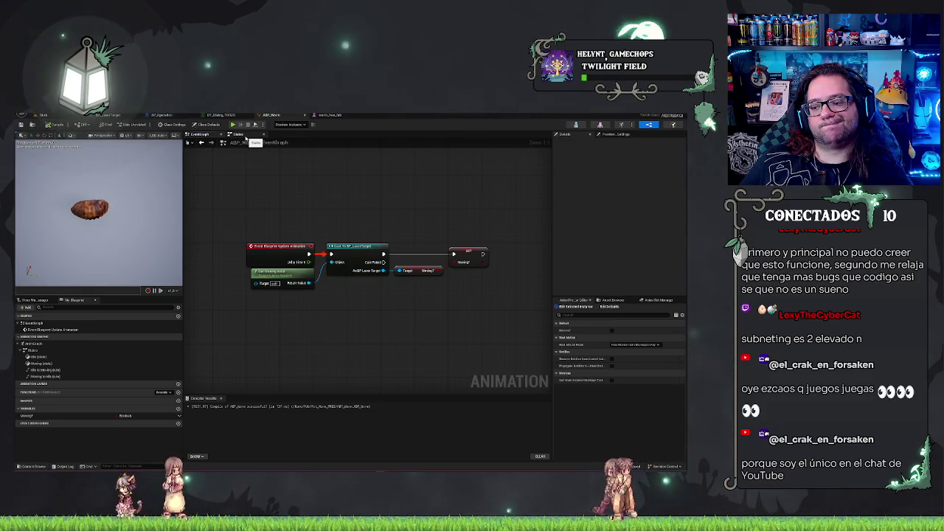
pyautogui.click(246, 137)
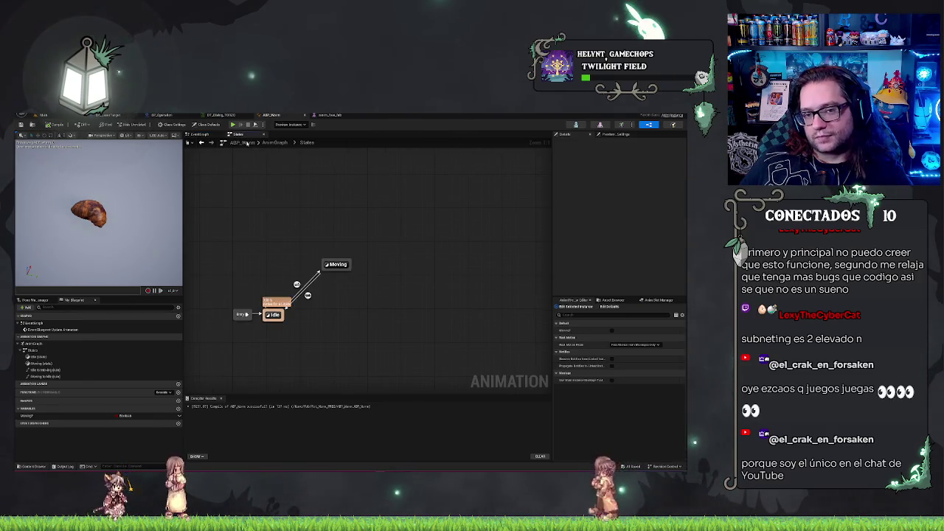
pyautogui.click(275, 142)
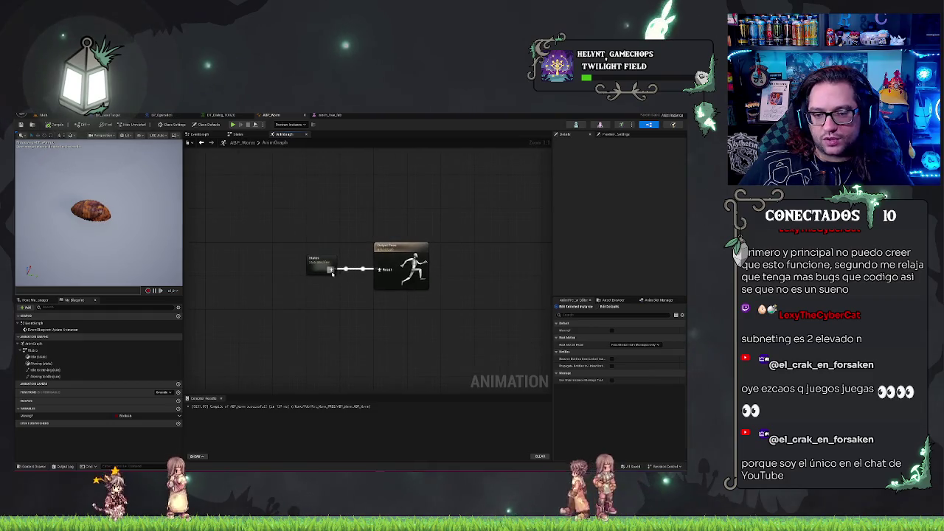
# - Insert a DefaultSlot node between the States machine and Output Pose in the AnimGraph
pyautogui.moveTo(332, 273); pyautogui.dragTo(336, 283)
pyautogui.write('slot')
pyautogui.press('Return')
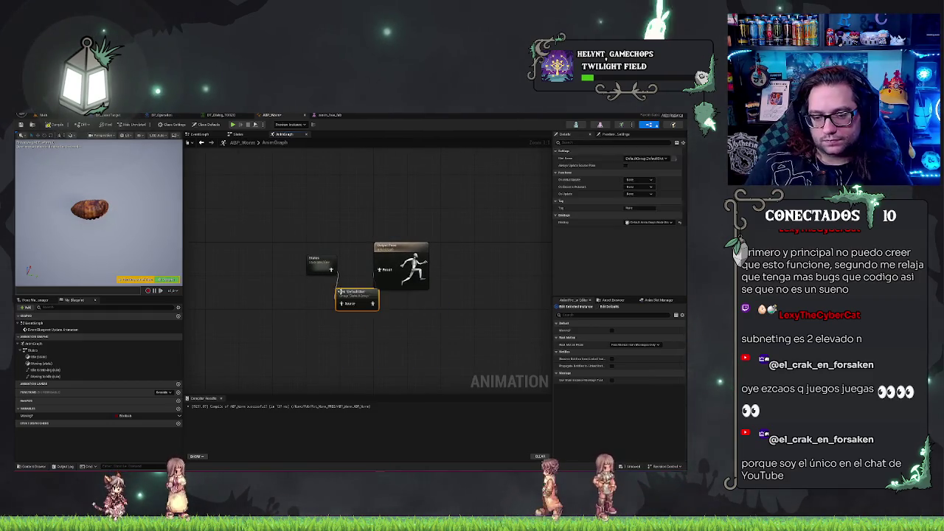
pyautogui.moveTo(397, 251); pyautogui.dragTo(451, 250)
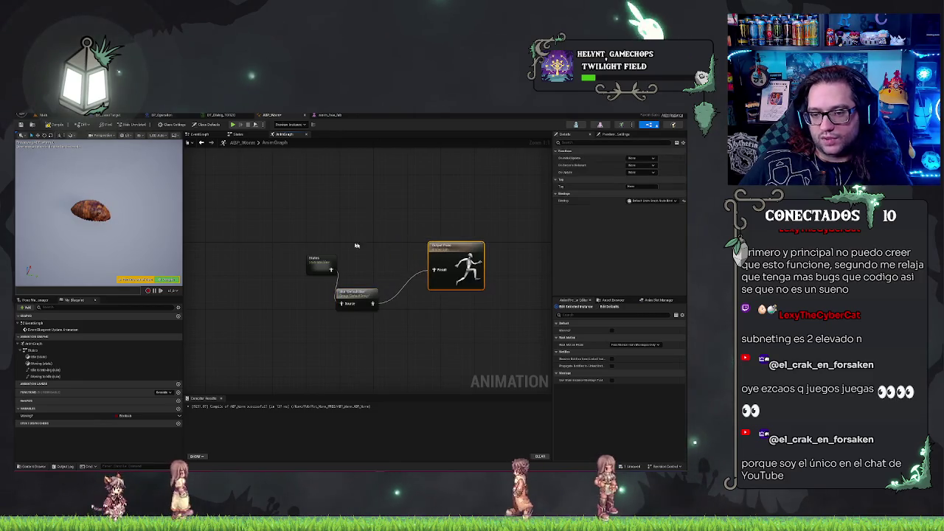
pyautogui.moveTo(368, 294); pyautogui.dragTo(393, 261)
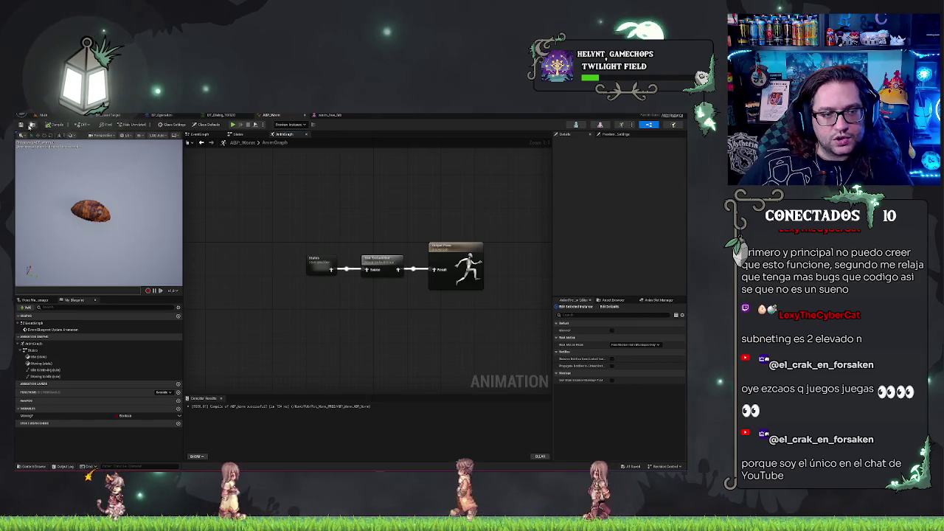
pyautogui.moveTo(251, 205)
pyautogui.mouseDown()
pyautogui.moveTo(310, 236)
pyautogui.moveTo(498, 295)
pyautogui.mouseUp()
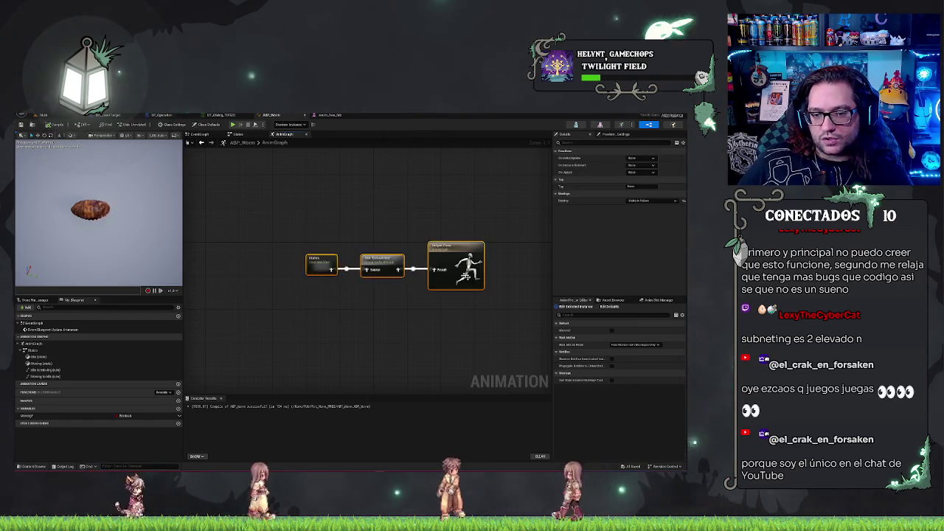
pyautogui.click(303, 206)
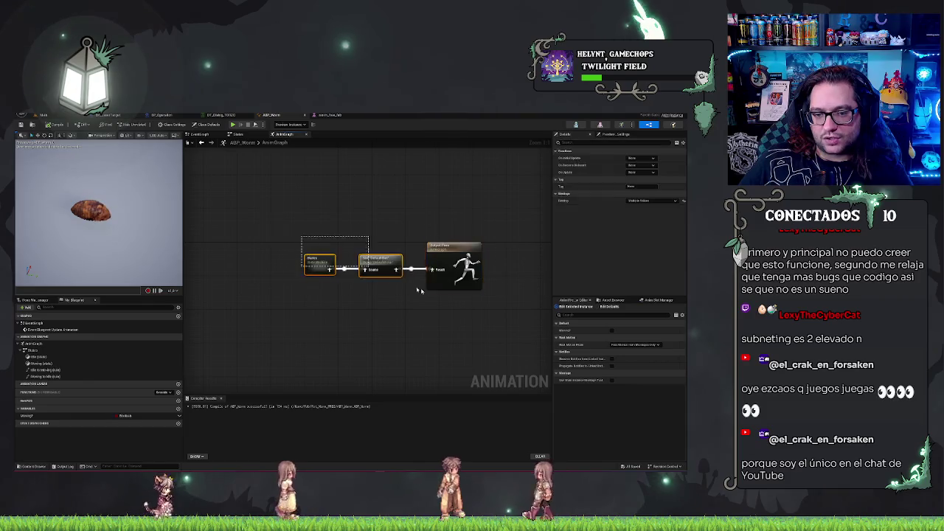
# - Peek into States, inspect the Slot node's settings, then go back to the level editor
pyautogui.click(238, 134)
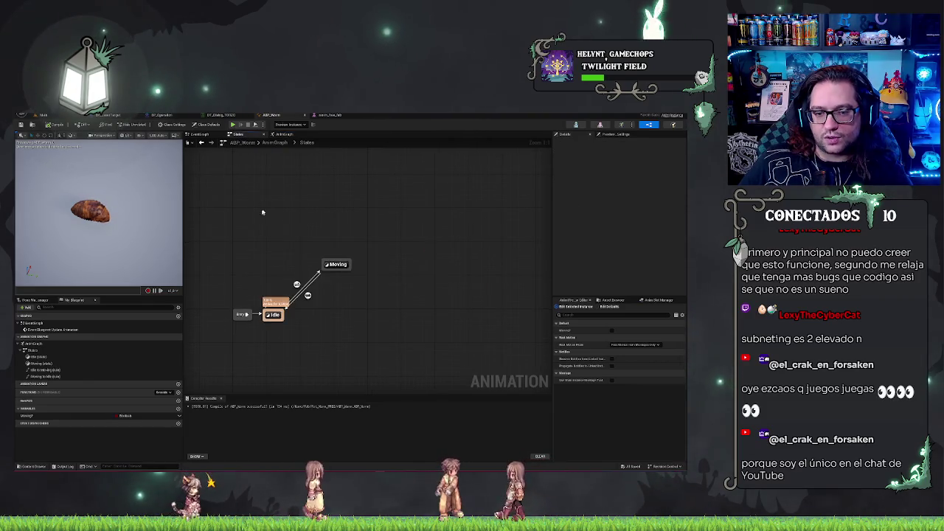
pyautogui.click(318, 218)
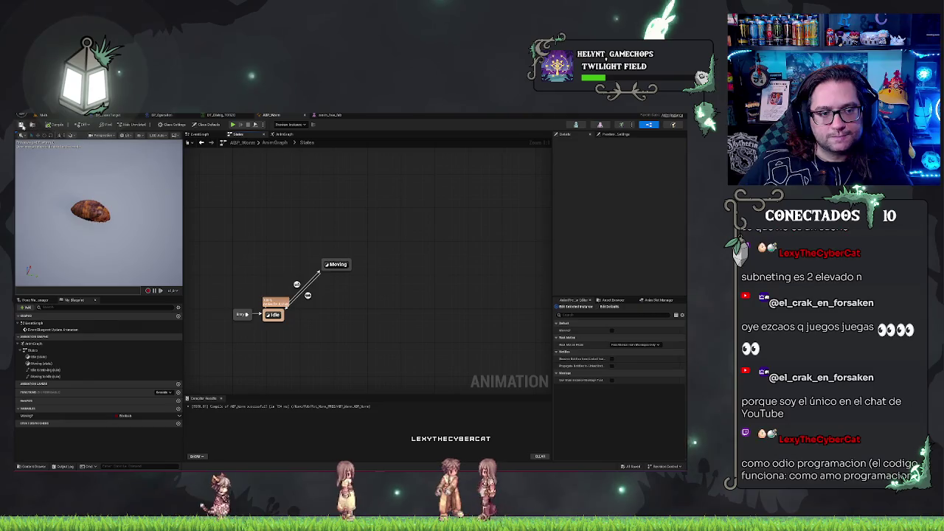
pyautogui.click(276, 136)
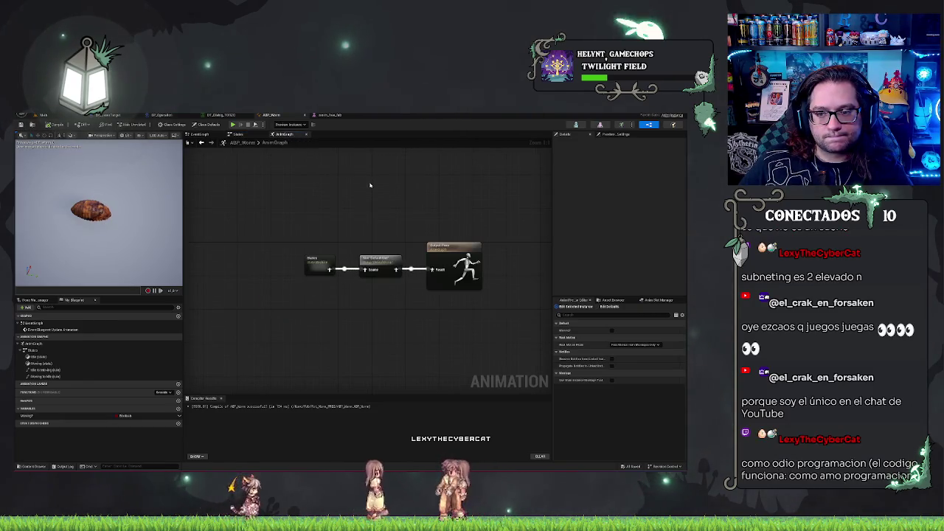
pyautogui.click(375, 262)
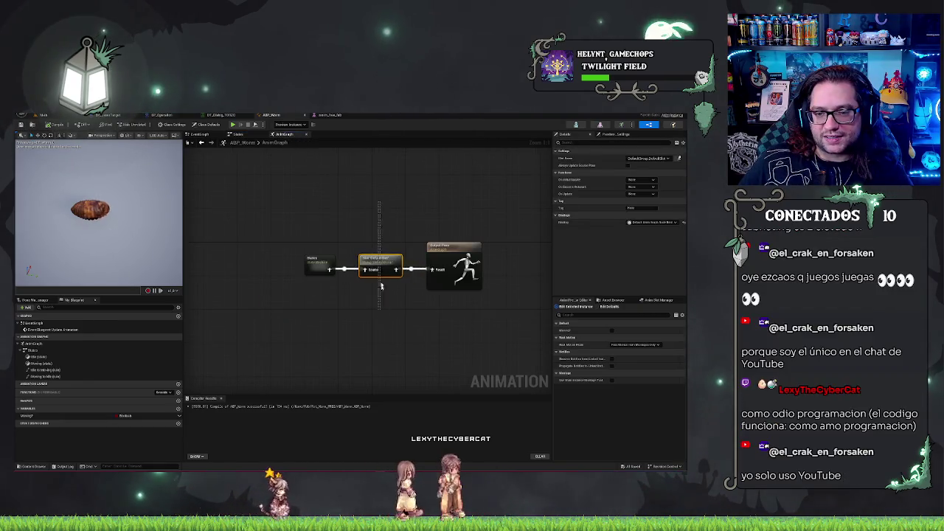
pyautogui.click(141, 116)
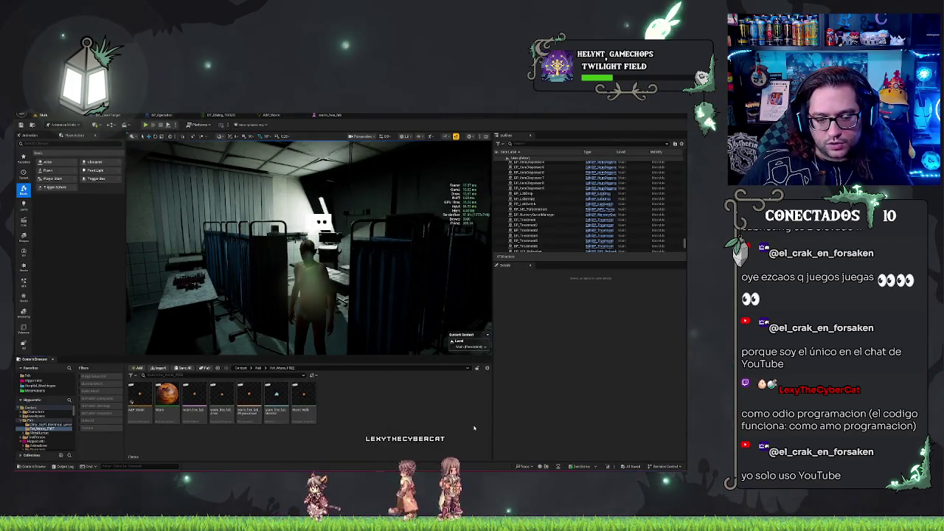
# - Duplicate the Worm Walk animation and rename the copy Worm_Attack
pyautogui.click(305, 399)
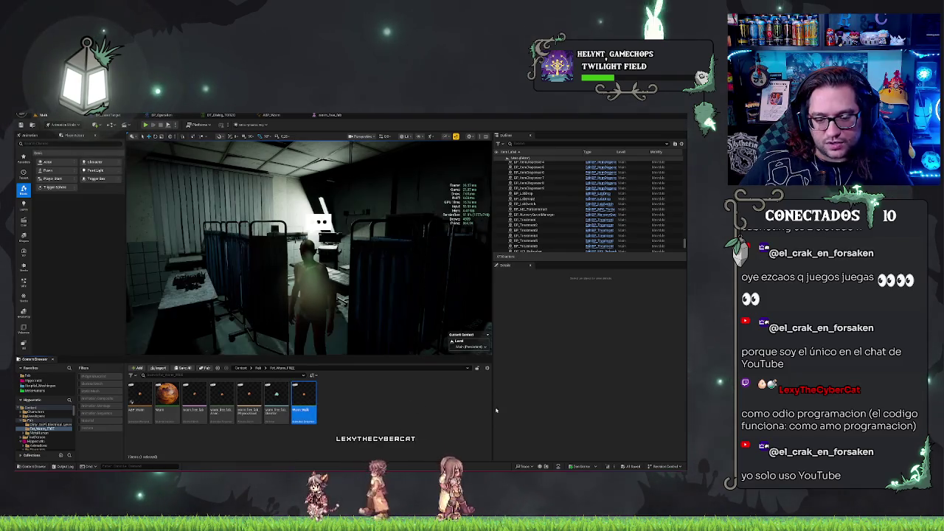
pyautogui.hotkey('ctrl', 'd')
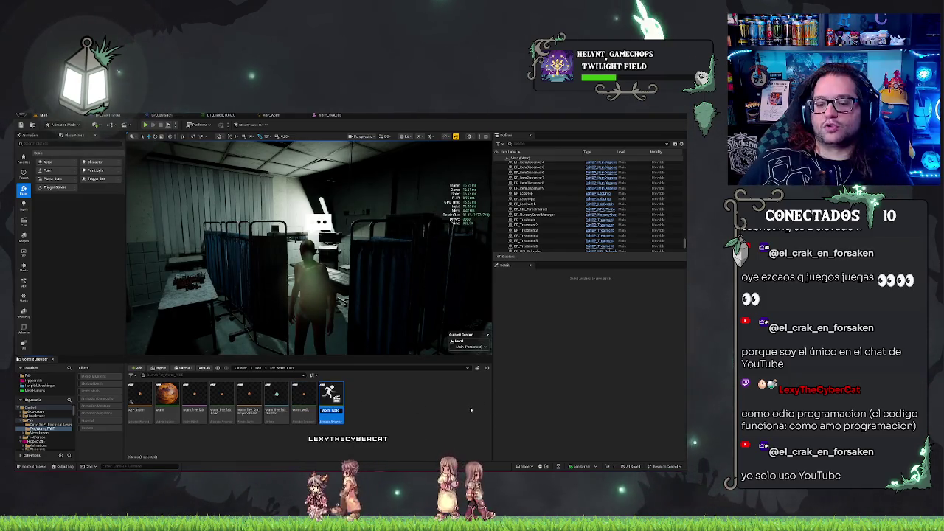
pyautogui.press('BackSpace')
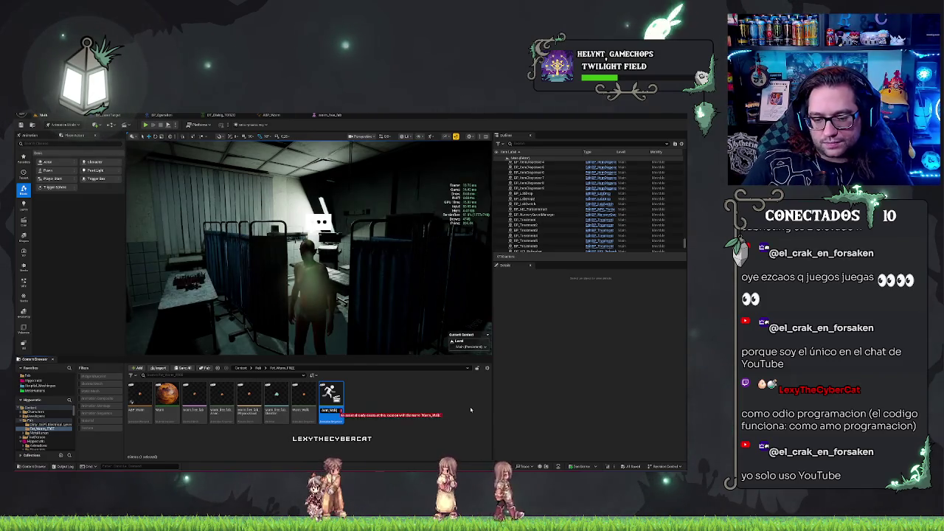
pyautogui.press('BackSpace')
pyautogui.press('BackSpace')
pyautogui.press('BackSpace')
pyautogui.write('Attack')
pyautogui.press('Return')
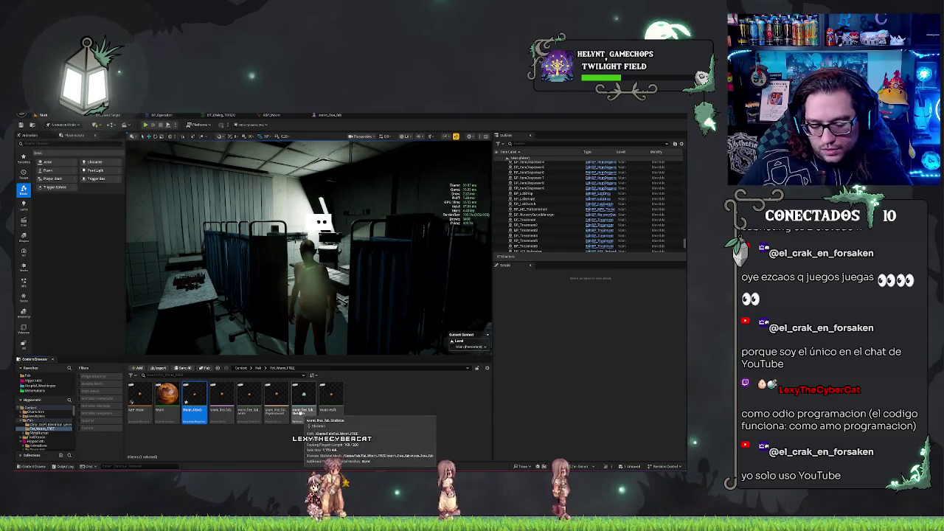
# - Make and rename a second copy of the walk animation, then open Worm_Die for editing
pyautogui.hotkey('ctrl', 'd')
pyautogui.press('BackSpace')
pyautogui.press('BackSpace')
pyautogui.press('BackSpace')
pyautogui.write('Idle')
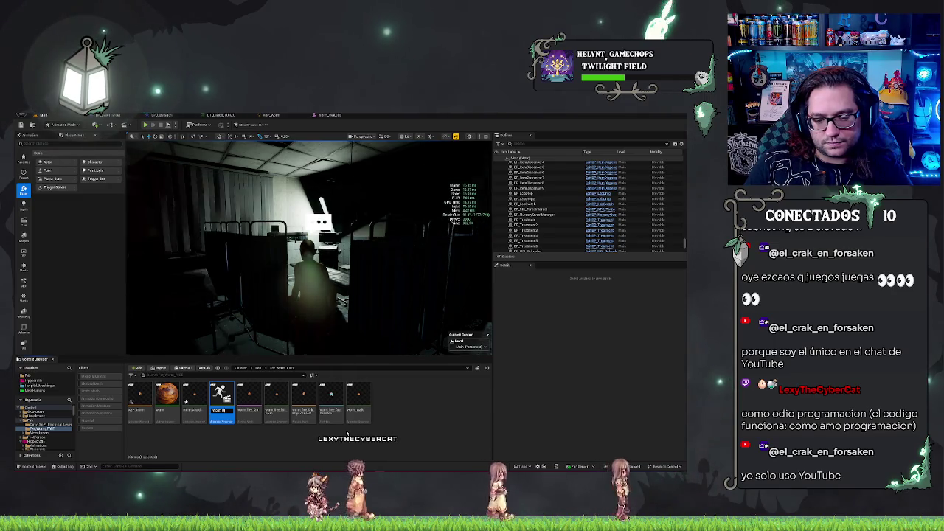
pyautogui.press('Return')
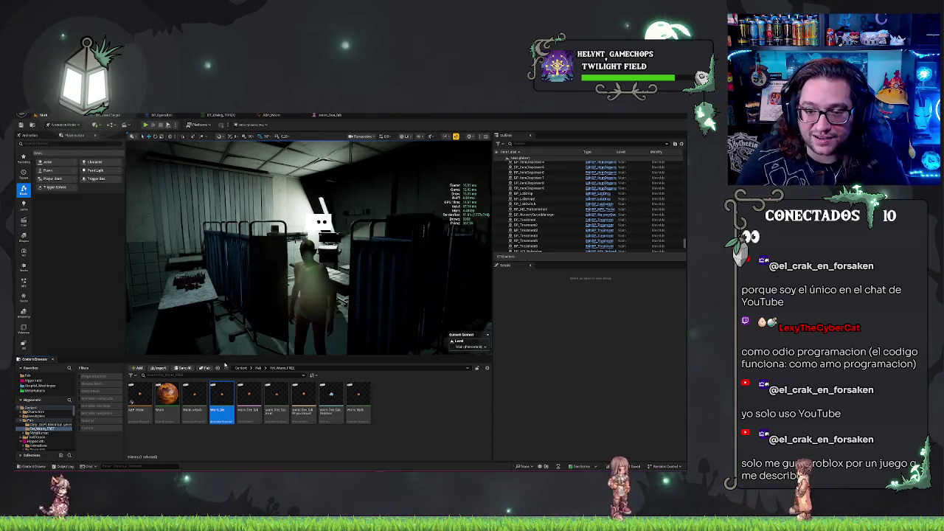
pyautogui.moveTo(395, 252); pyautogui.dragTo(435, 253)
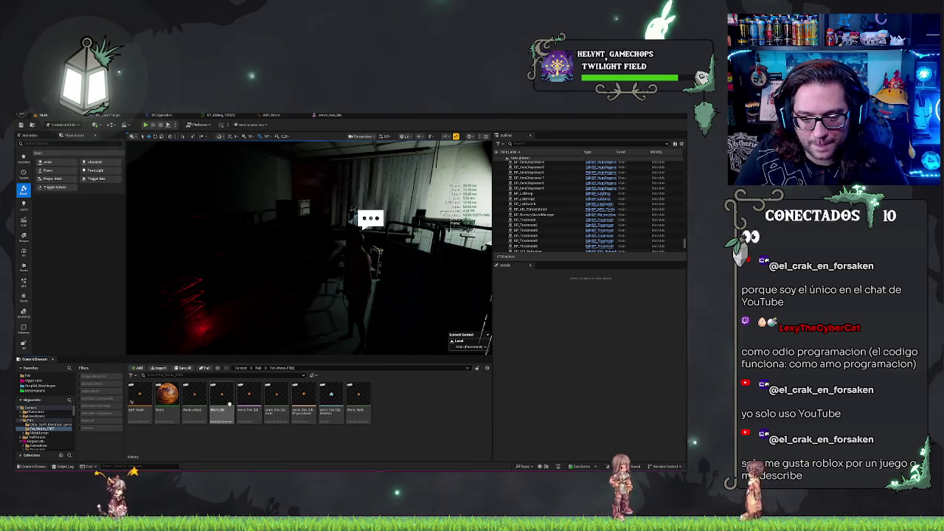
pyautogui.doubleClick(224, 395)
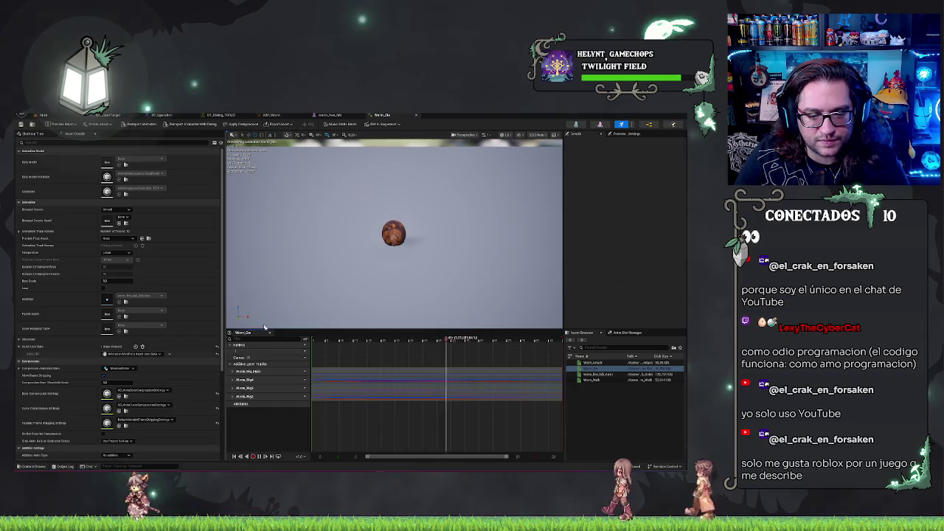
# - Delete the four additive-layer tracks from Worm_Die and show the worm's bone hierarchy
pyautogui.moveTo(308, 436); pyautogui.dragTo(274, 396)
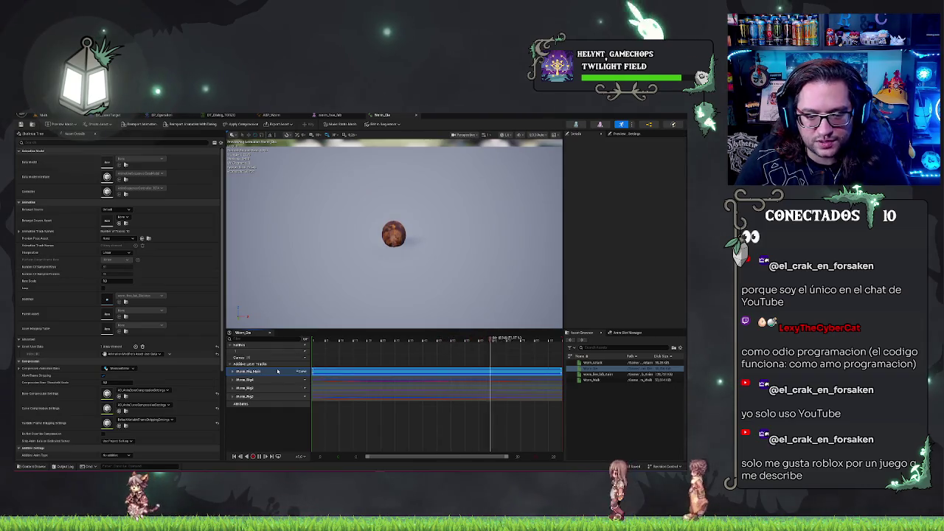
pyautogui.rightClick(274, 396)
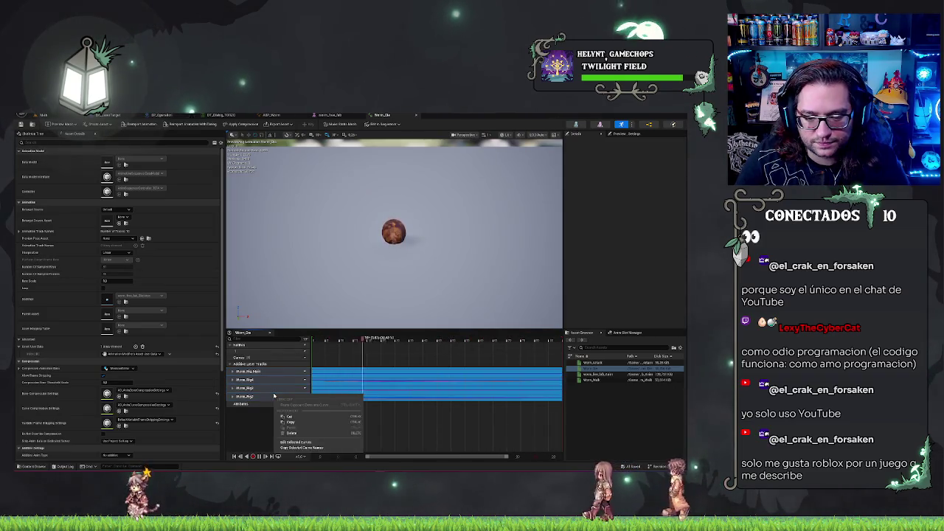
pyautogui.click(329, 434)
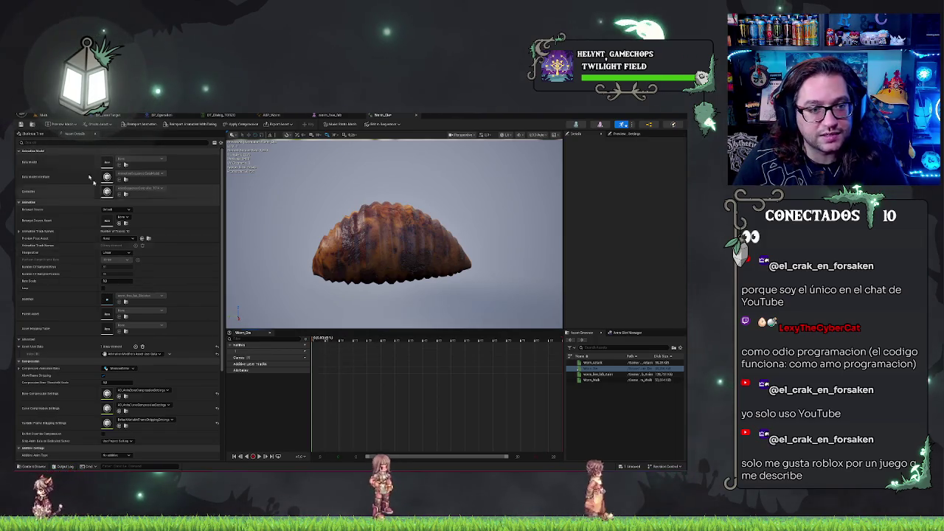
pyautogui.click(31, 134)
# - Key the Worm_Rig2 bone rotated about 20 degrees in Worm_Die, then open its curve
pyautogui.click(125, 188)
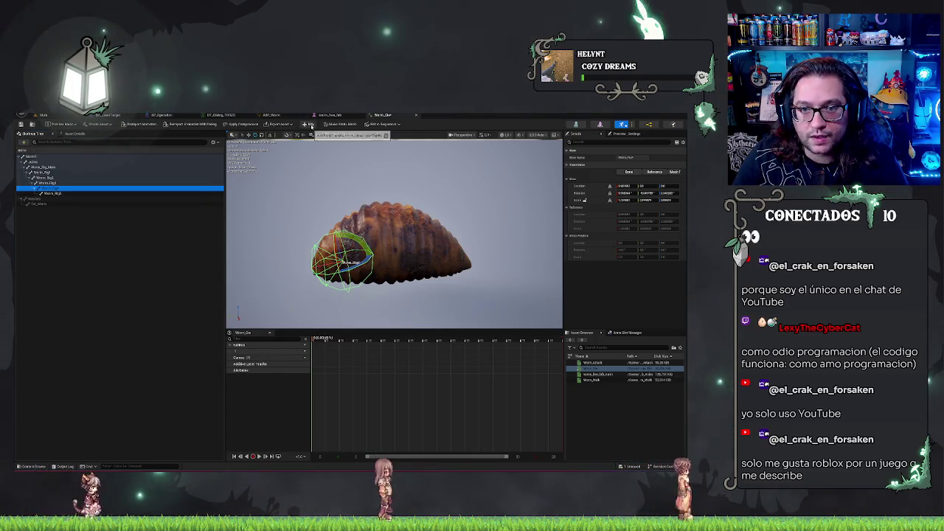
pyautogui.click(58, 178)
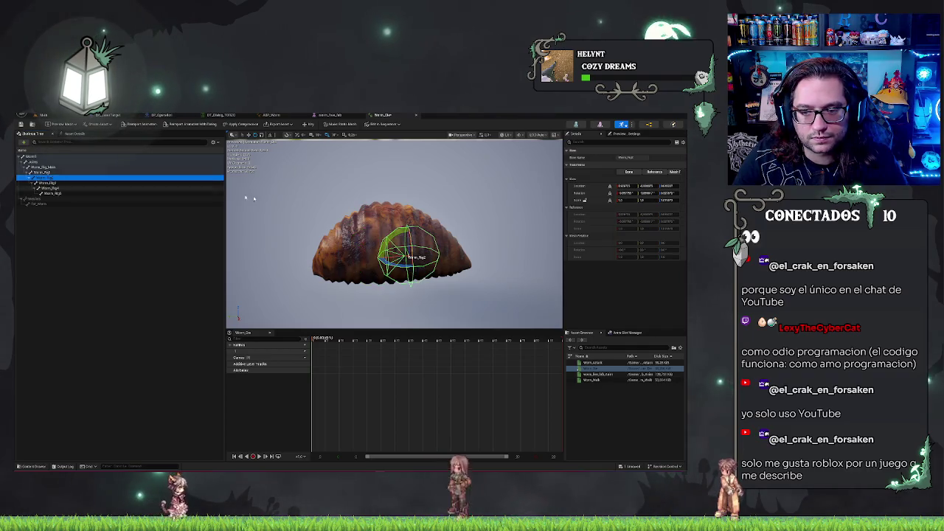
pyautogui.click(312, 126)
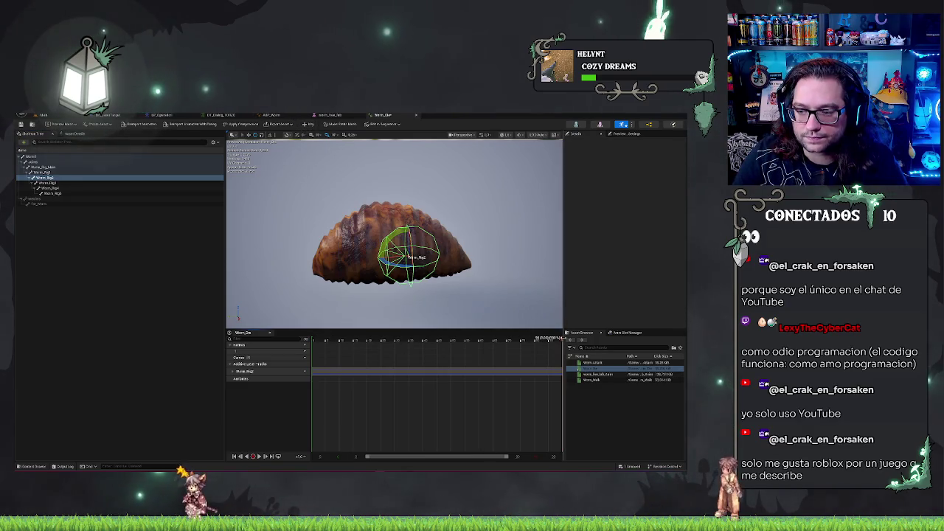
pyautogui.click(361, 337)
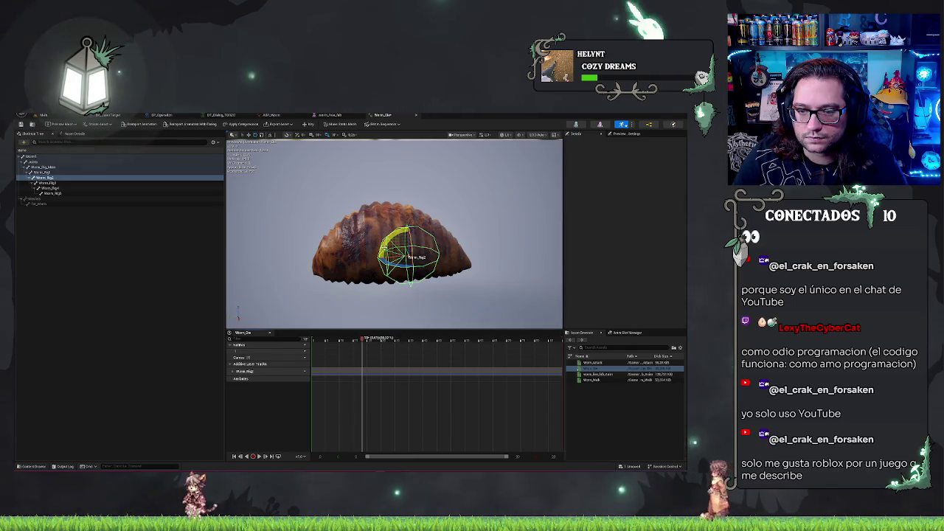
pyautogui.moveTo(385, 237)
pyautogui.mouseDown()
pyautogui.moveTo(376, 250)
pyautogui.moveTo(380, 239)
pyautogui.mouseUp()
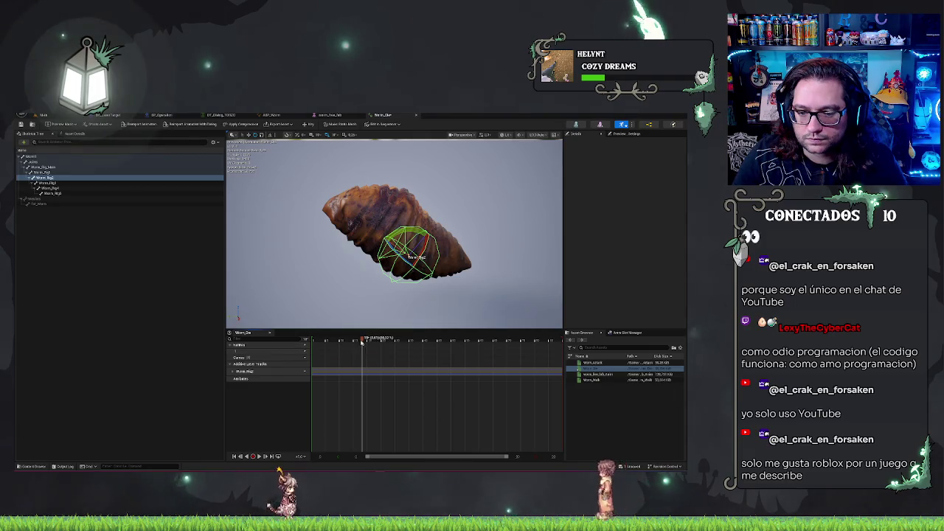
pyautogui.click(378, 339)
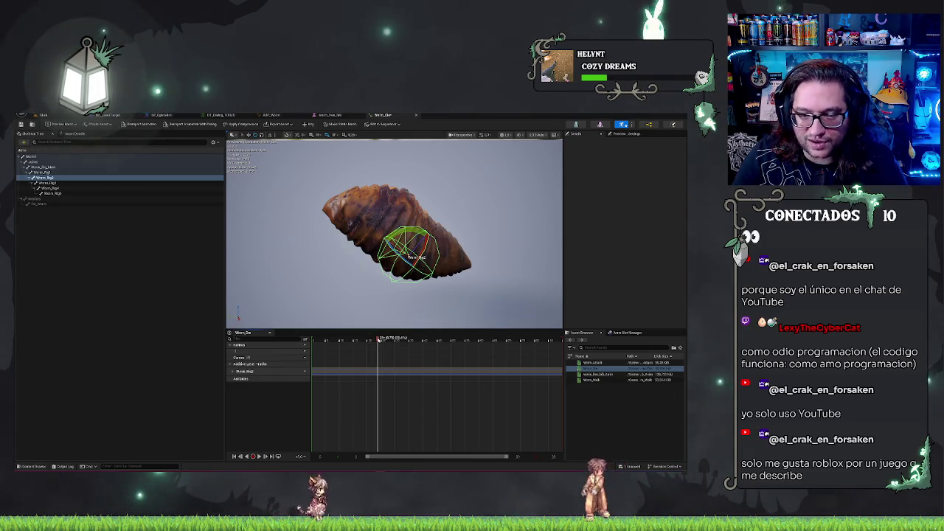
pyautogui.press('s')
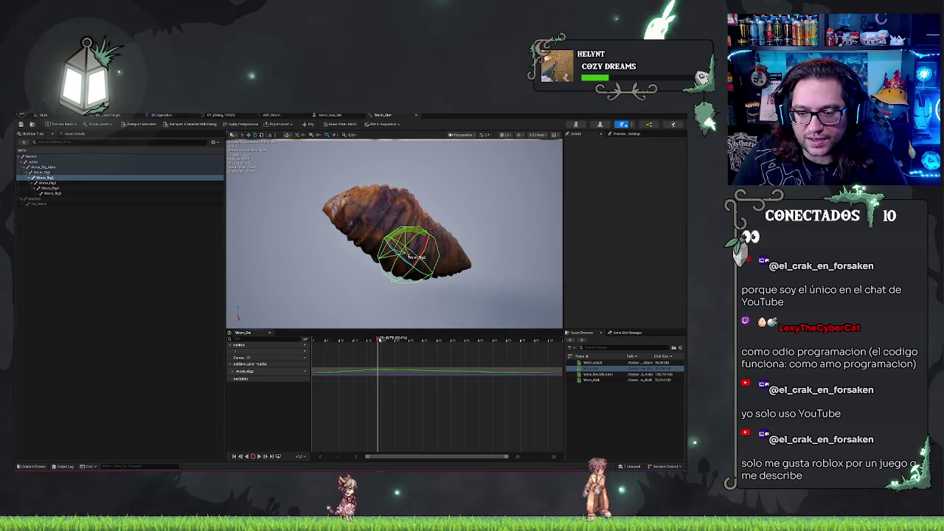
pyautogui.moveTo(378, 341)
pyautogui.mouseDown()
pyautogui.moveTo(508, 354)
pyautogui.moveTo(509, 364)
pyautogui.mouseUp()
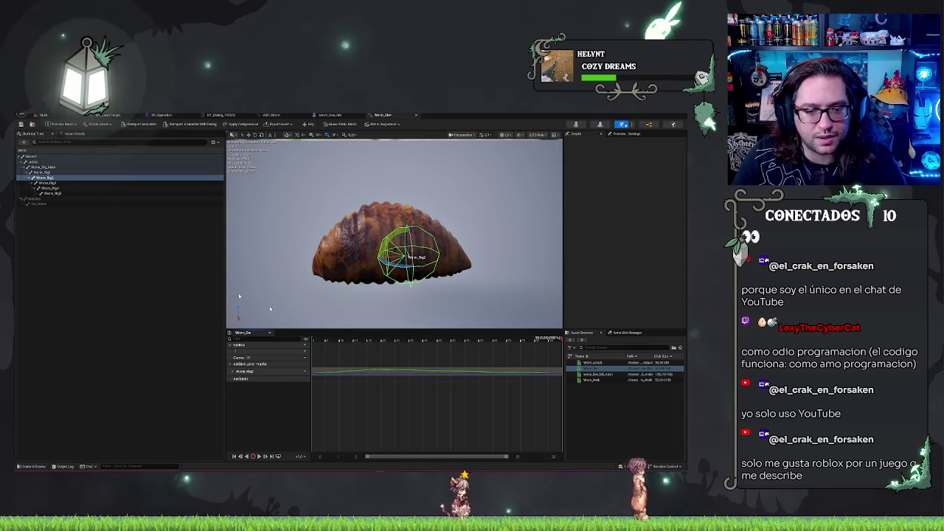
pyautogui.doubleClick(491, 371)
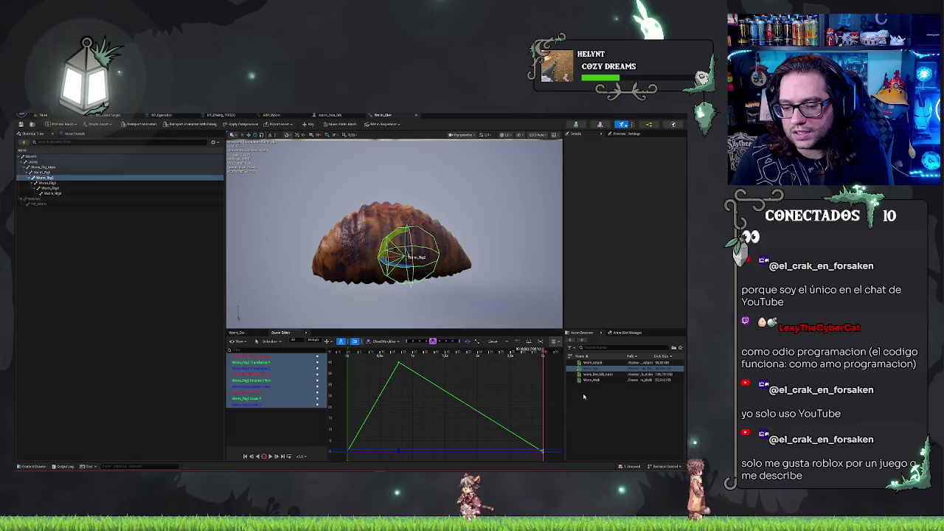
pyautogui.press('Delete')
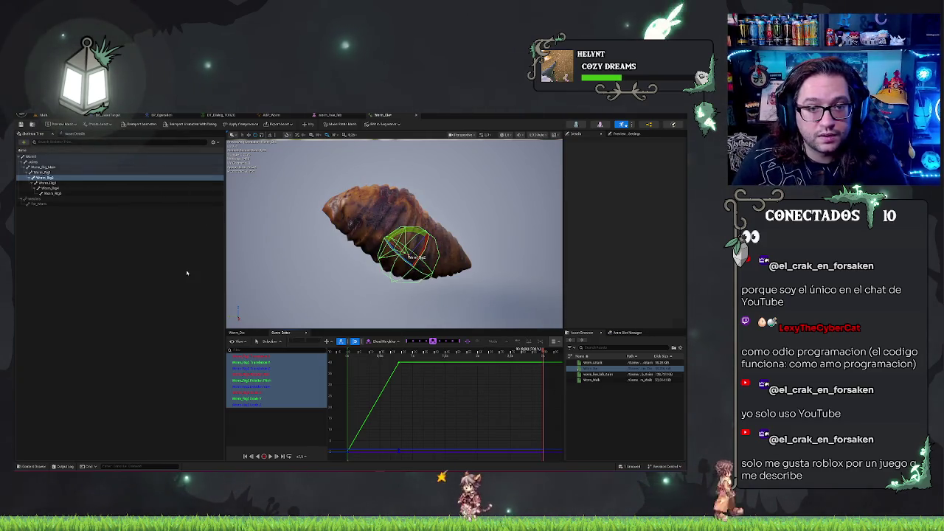
pyautogui.click(365, 193)
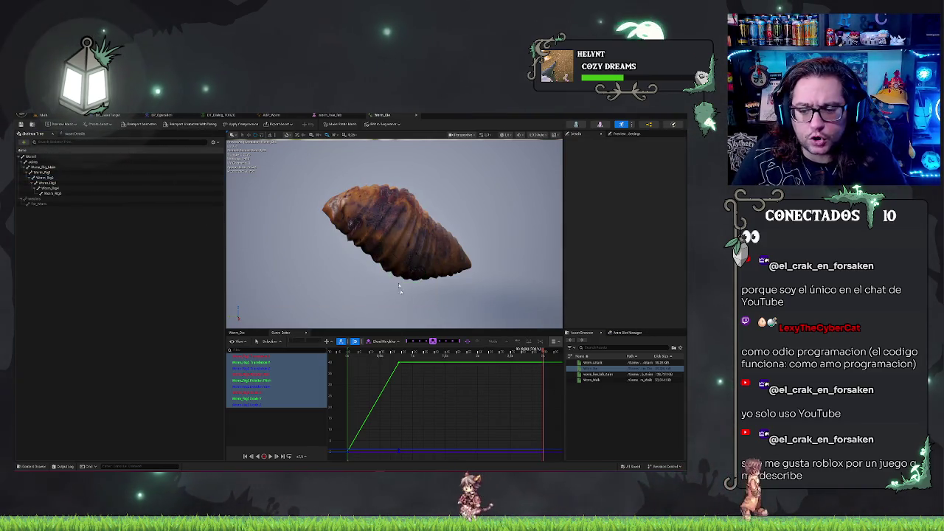
pyautogui.click(282, 333)
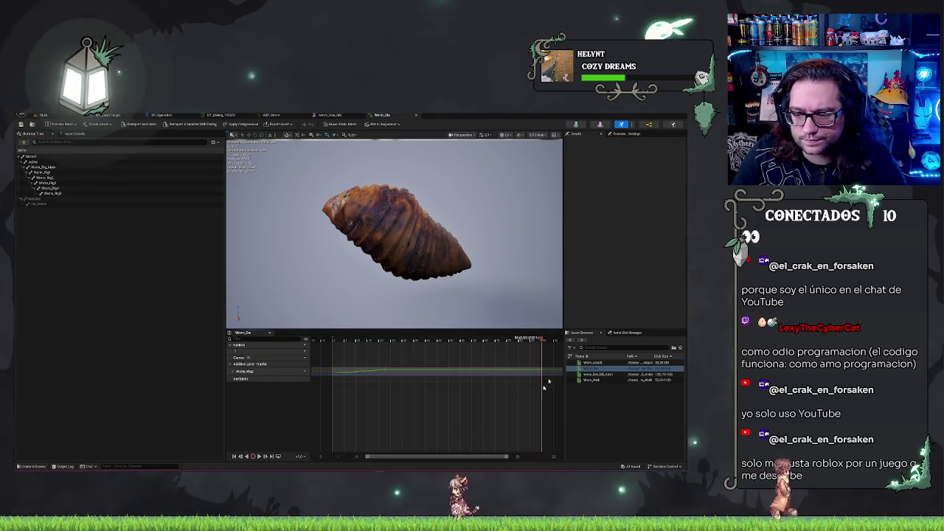
pyautogui.click(333, 340)
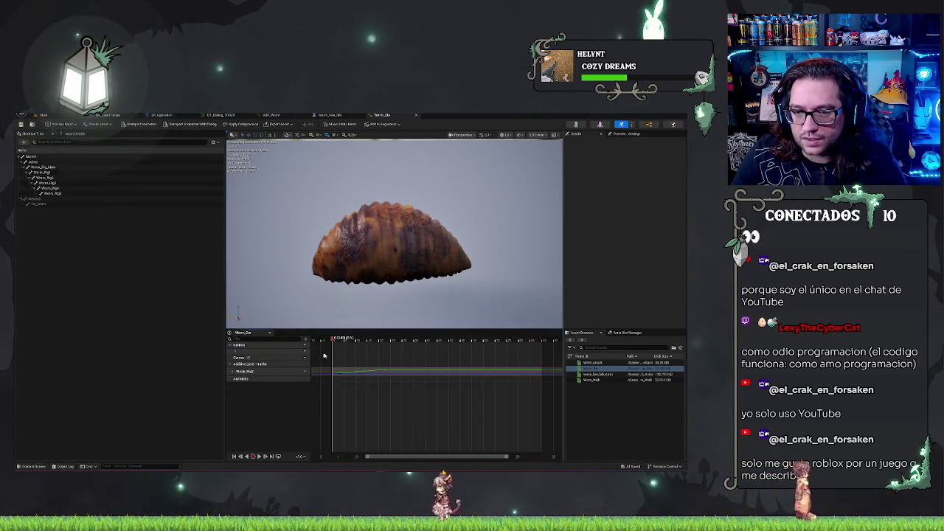
pyautogui.click(415, 358)
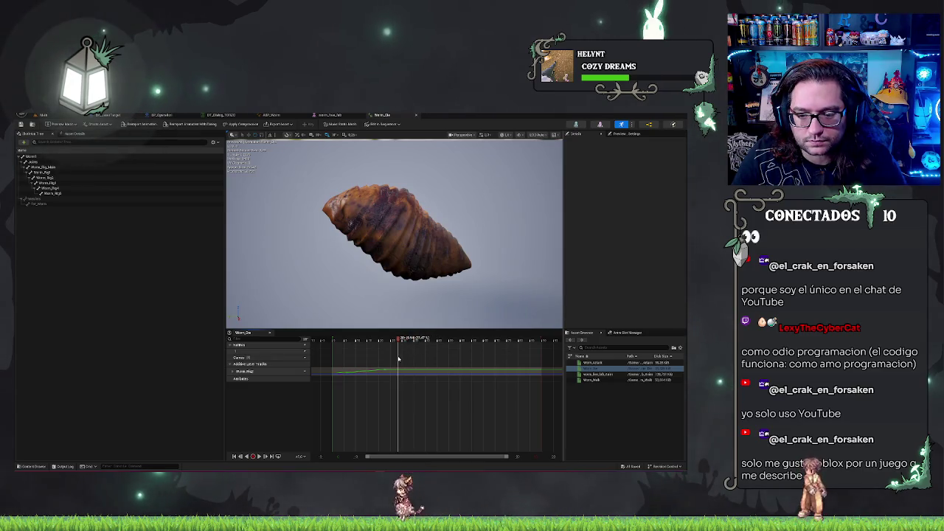
pyautogui.moveTo(398, 359); pyautogui.dragTo(394, 359)
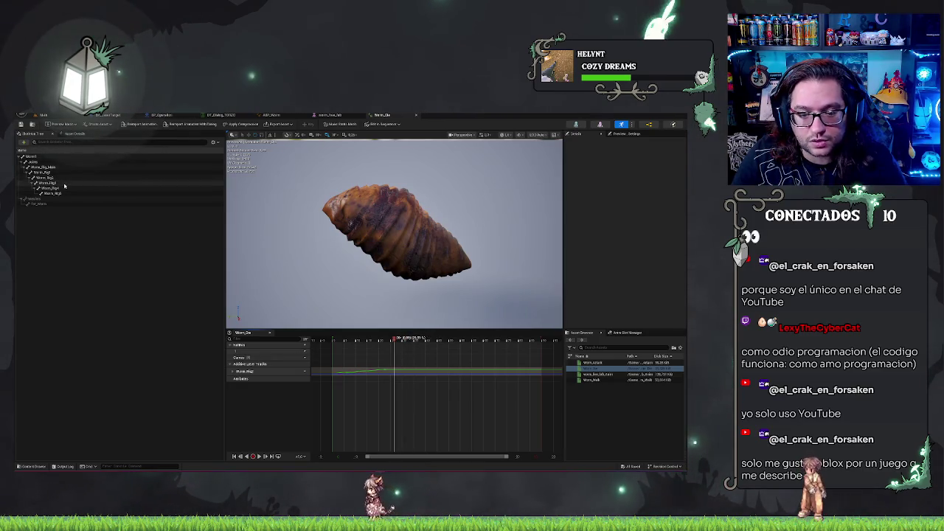
# - Select a worm bone in the Skeleton Tree and key its pose at the first frame
pyautogui.click(62, 184)
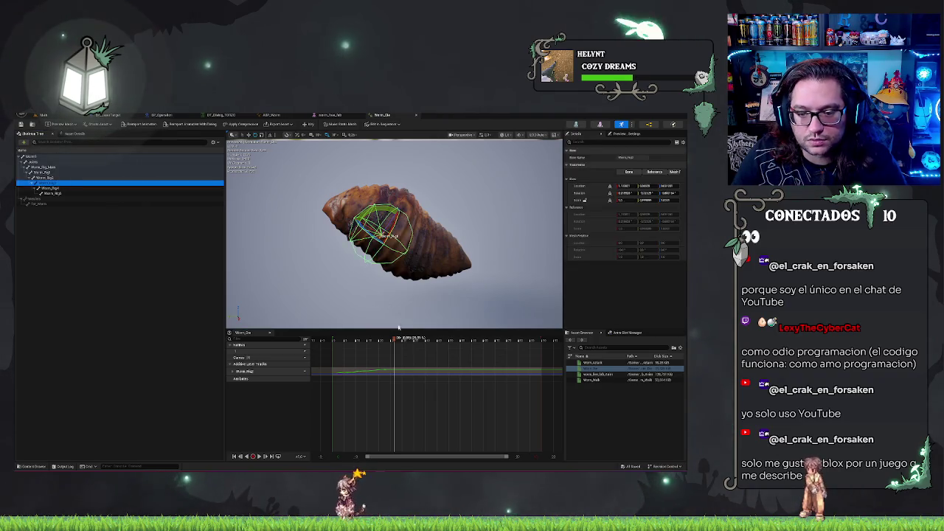
pyautogui.click(393, 340)
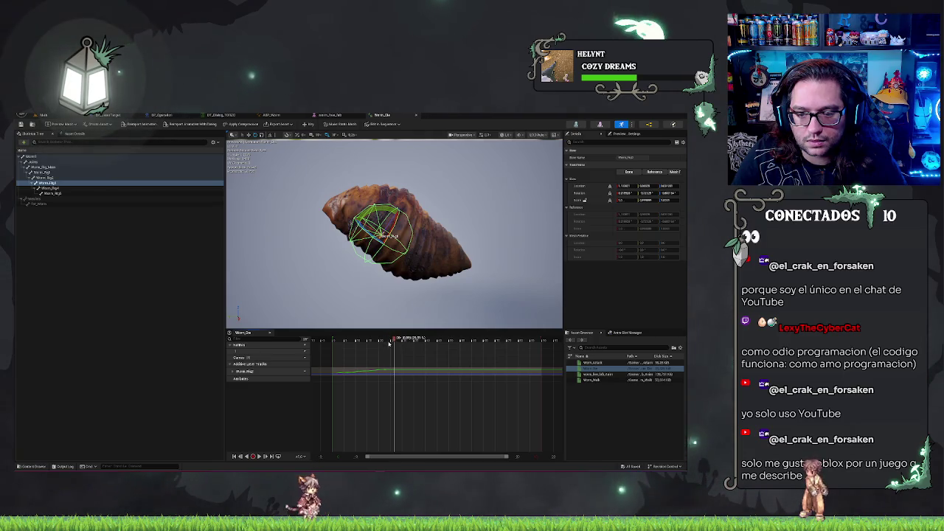
pyautogui.moveTo(395, 340); pyautogui.dragTo(235, 293)
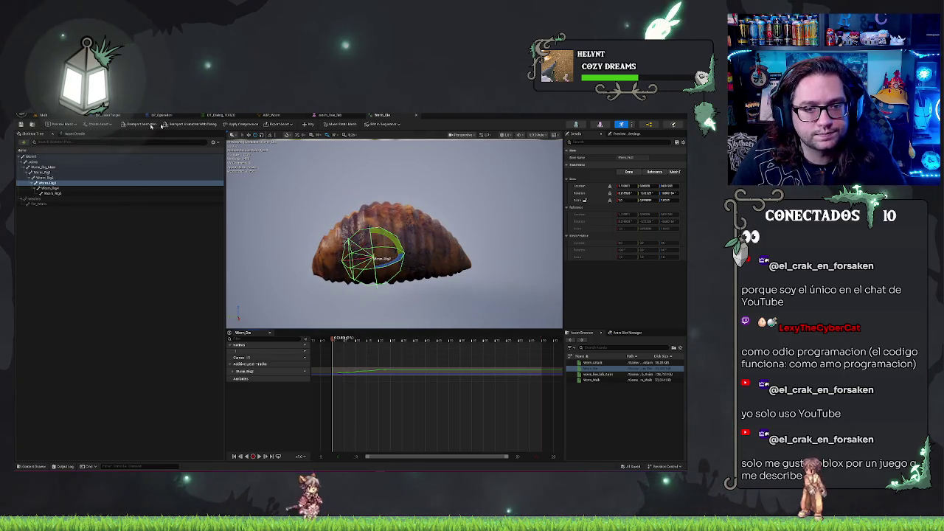
pyautogui.click(322, 190)
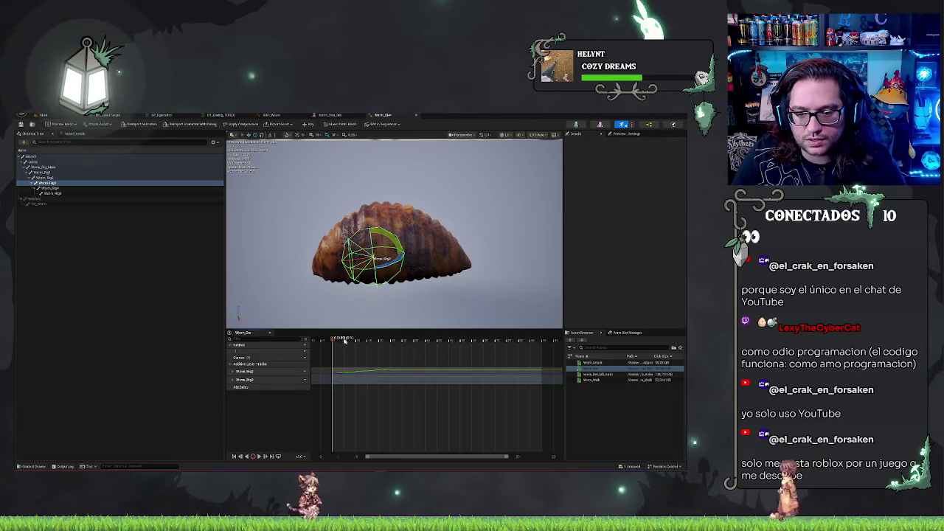
# - Rotate the bone at two later frames to bend the worm's body
pyautogui.click(353, 340)
pyautogui.moveTo(354, 340); pyautogui.dragTo(384, 340)
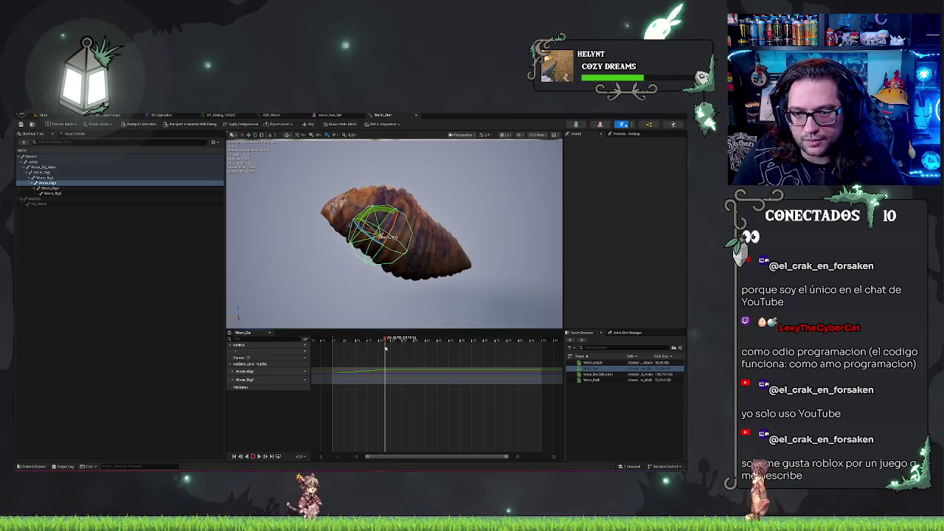
pyautogui.moveTo(378, 214); pyautogui.dragTo(386, 232)
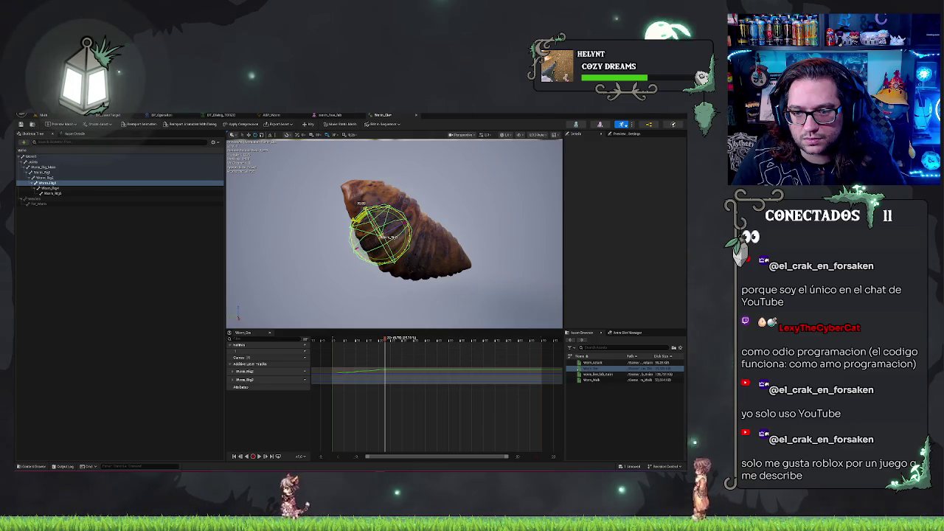
pyautogui.scroll(5, 393, 234)
pyautogui.moveTo(394, 234)
pyautogui.mouseDown()
pyautogui.moveTo(410, 266)
pyautogui.moveTo(378, 294)
pyautogui.moveTo(382, 306)
pyautogui.mouseUp()
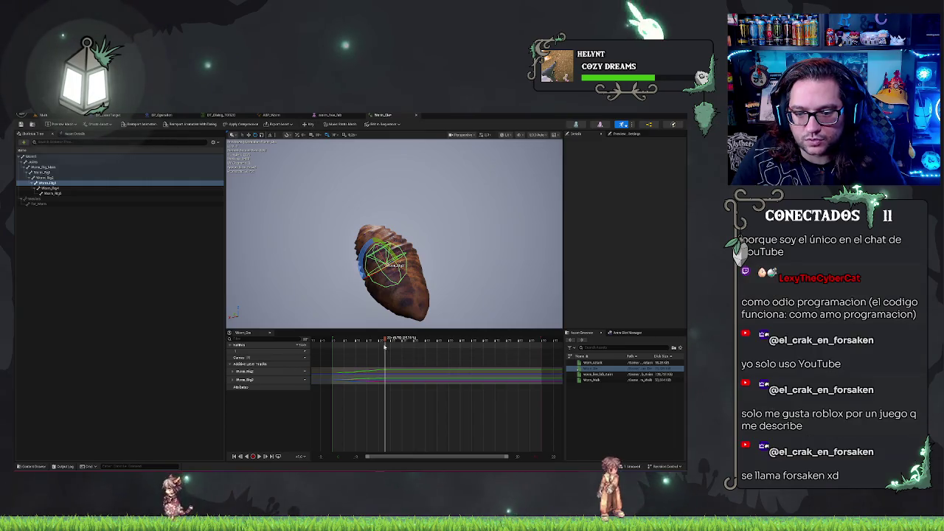
pyautogui.click(419, 341)
pyautogui.moveTo(346, 247); pyautogui.dragTo(341, 242)
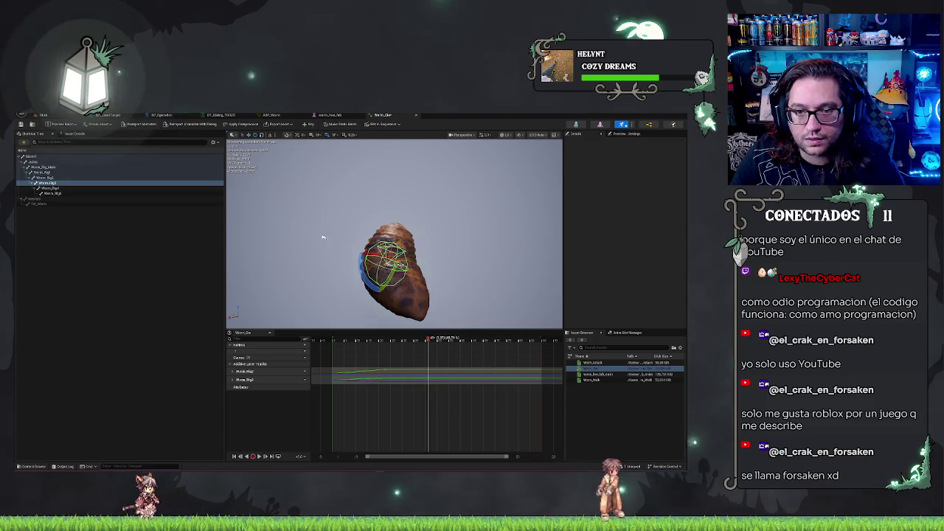
# - Scrub Worm_Die toward its last frame and back to the start to review the bend
pyautogui.click(479, 340)
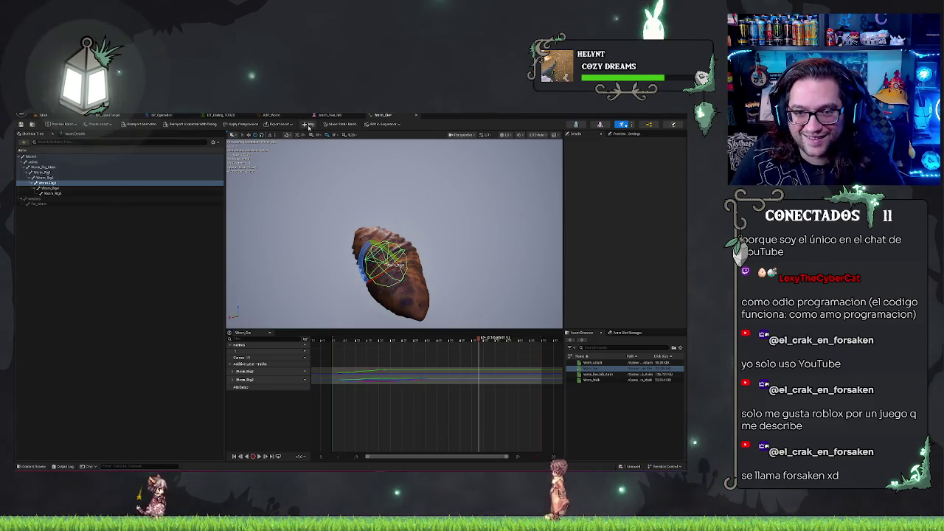
pyautogui.moveTo(480, 341)
pyautogui.mouseDown()
pyautogui.moveTo(554, 343)
pyautogui.moveTo(515, 347)
pyautogui.mouseUp()
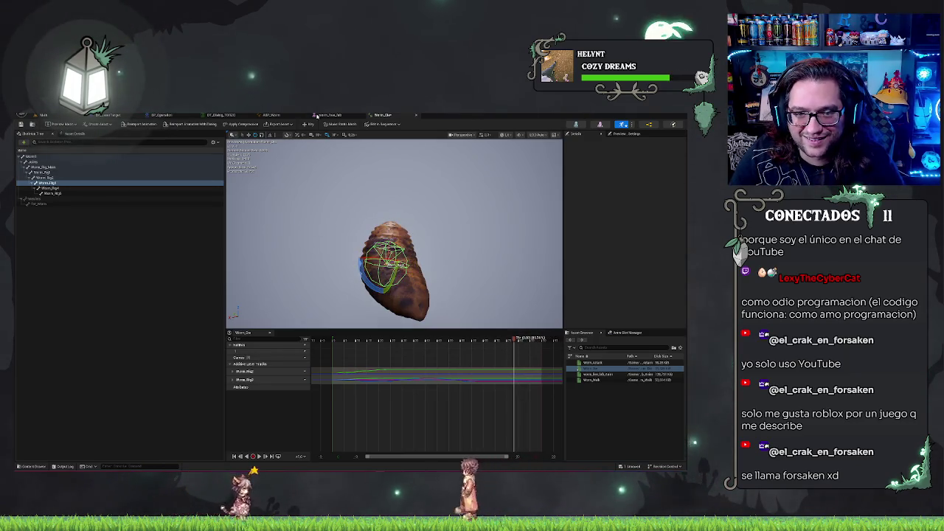
pyautogui.click(543, 370)
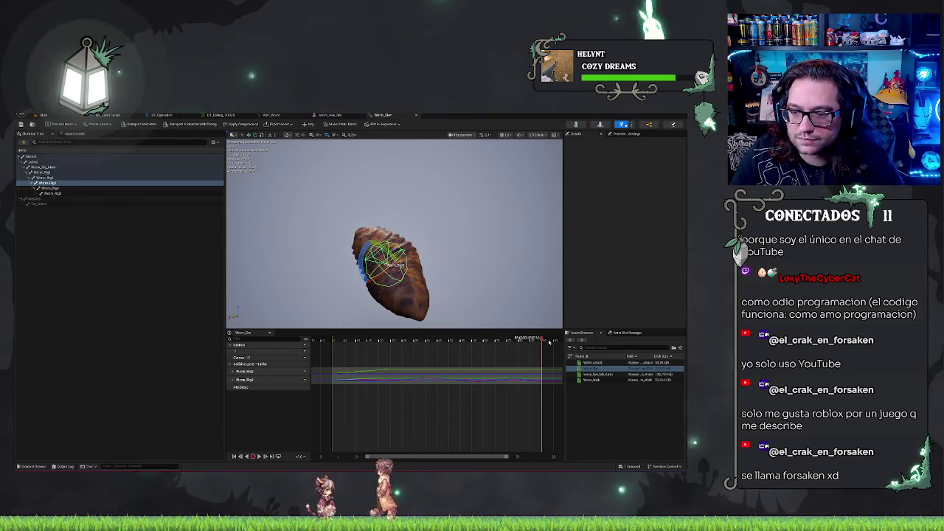
pyautogui.moveTo(542, 338); pyautogui.dragTo(333, 339)
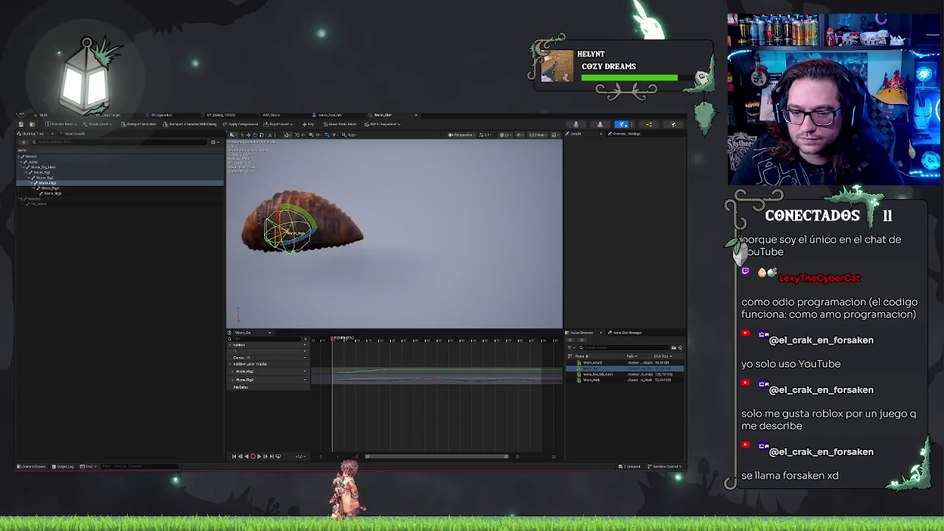
# - Select the worm's head bone and add a keyed track for it
pyautogui.click(53, 189)
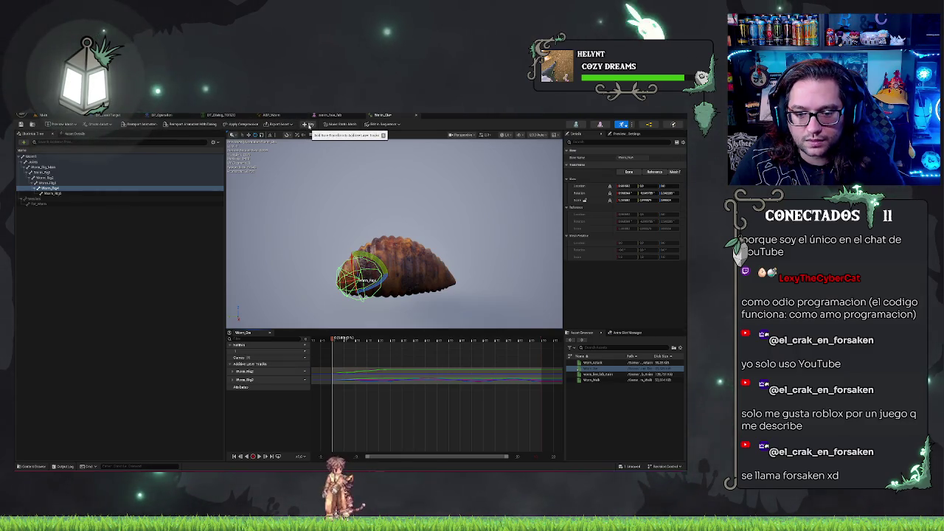
pyautogui.click(309, 126)
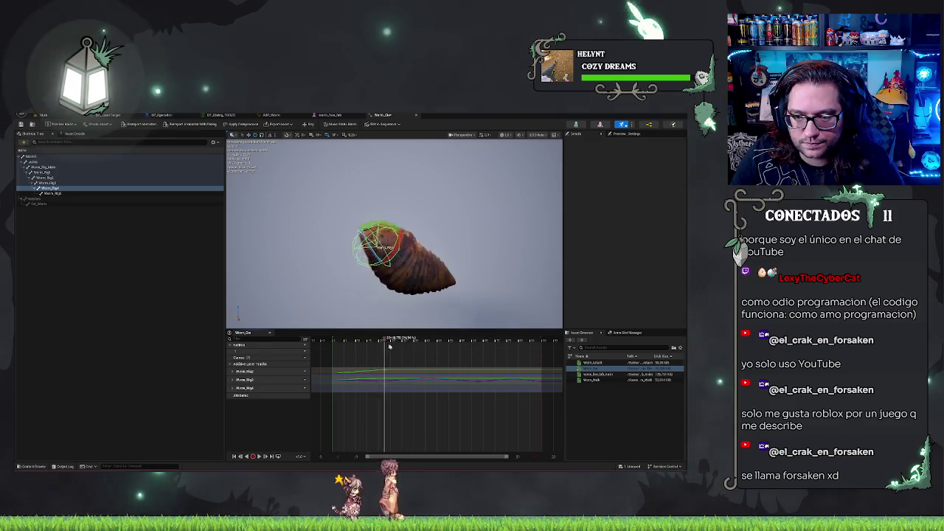
pyautogui.moveTo(406, 340); pyautogui.dragTo(386, 344)
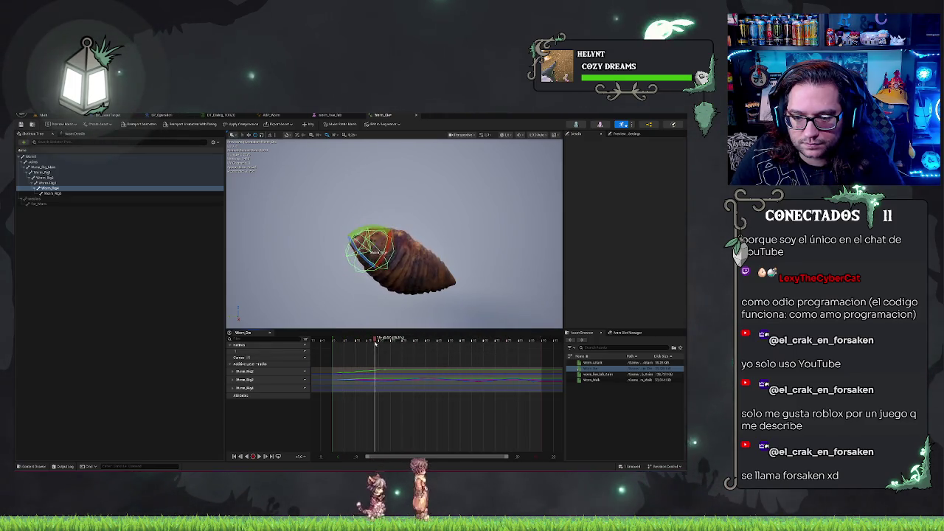
pyautogui.moveTo(369, 242)
pyautogui.mouseDown()
pyautogui.moveTo(413, 236)
pyautogui.moveTo(402, 251)
pyautogui.moveTo(394, 257)
pyautogui.moveTo(406, 208)
pyautogui.mouseUp()
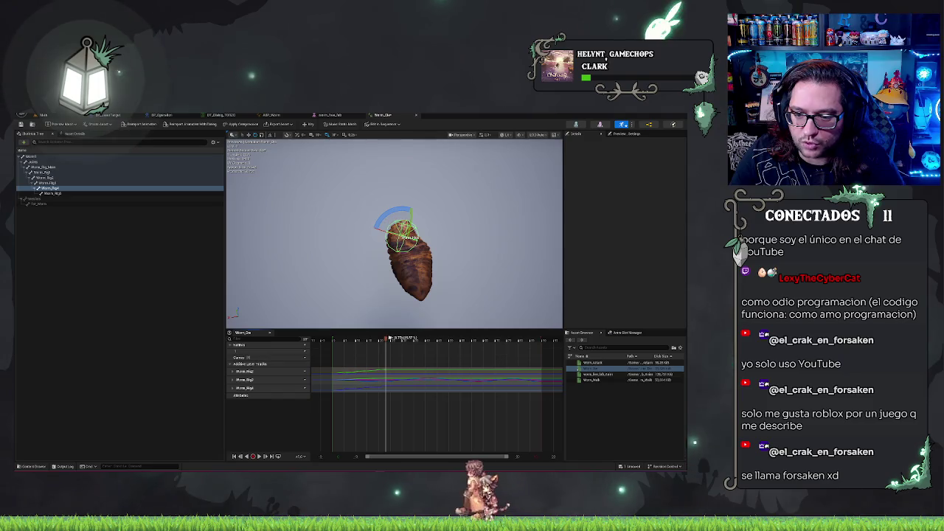
# - Rotate the head bone at successive later frames, focusing the view on it
pyautogui.moveTo(415, 341); pyautogui.dragTo(419, 341)
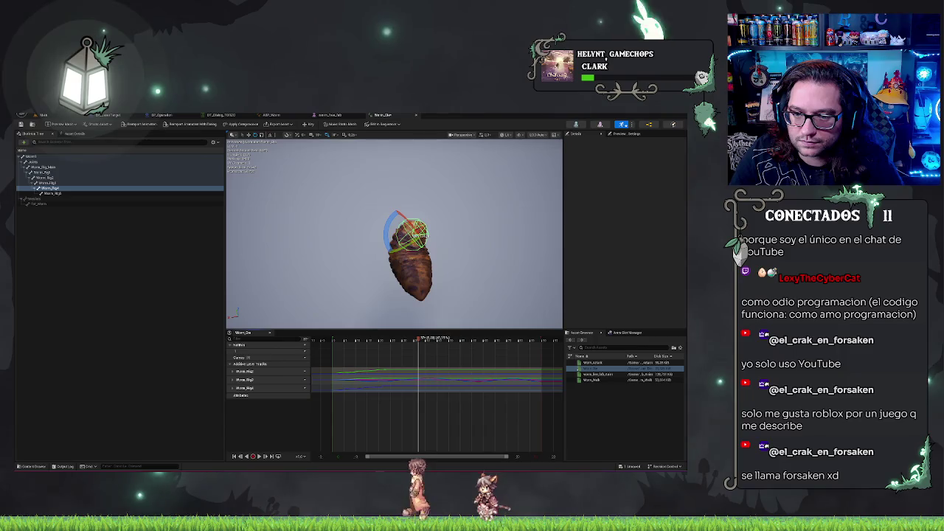
pyautogui.moveTo(405, 249); pyautogui.dragTo(419, 216)
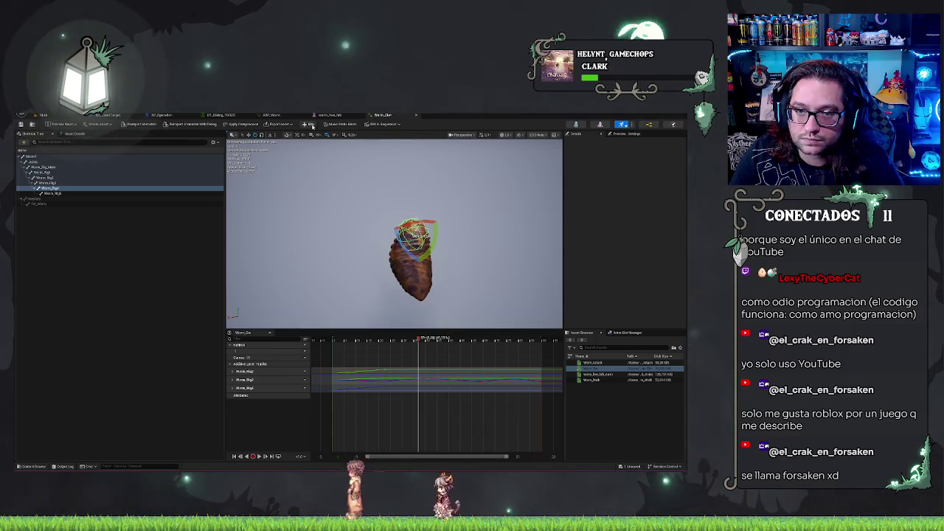
pyautogui.press('Right')
pyautogui.press('Right')
pyautogui.press('Right')
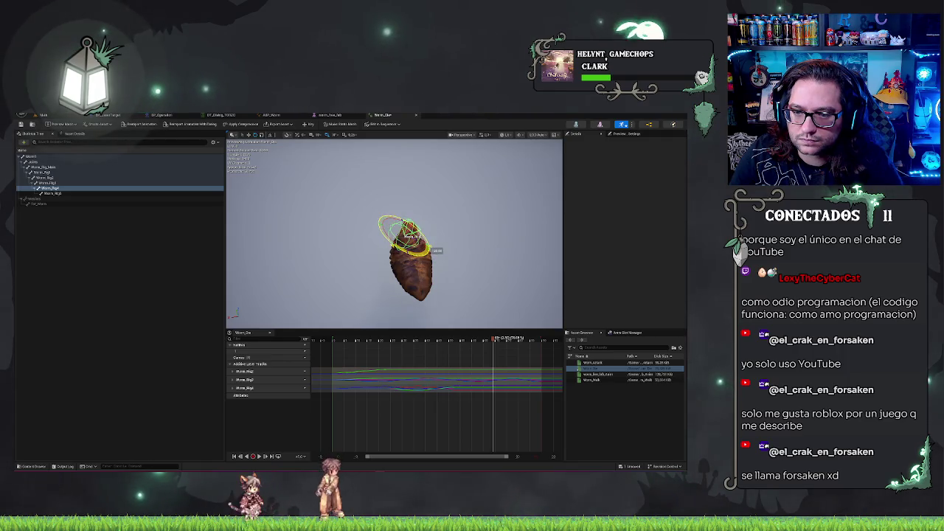
pyautogui.moveTo(415, 216)
pyautogui.mouseDown()
pyautogui.moveTo(379, 244)
pyautogui.moveTo(391, 230)
pyautogui.moveTo(383, 221)
pyautogui.moveTo(480, 221)
pyautogui.mouseUp()
pyautogui.press('f')
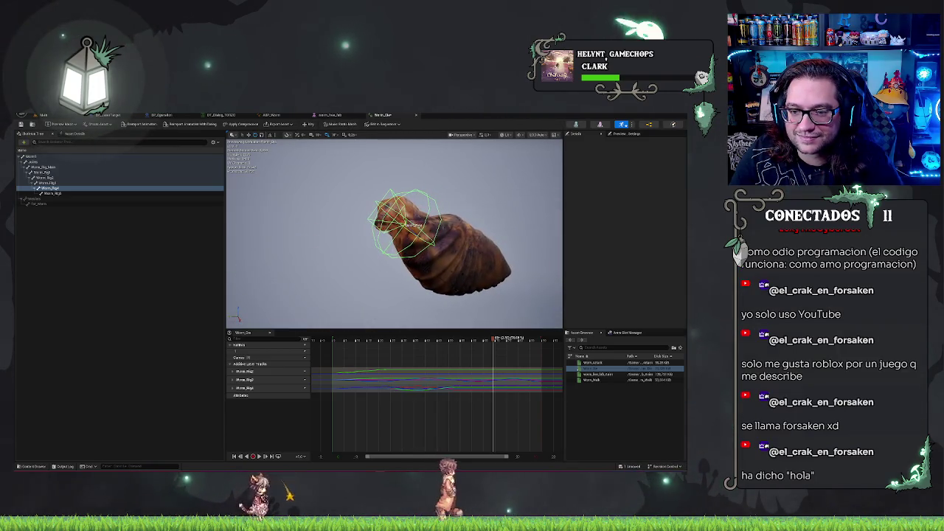
pyautogui.moveTo(395, 236); pyautogui.dragTo(343, 233)
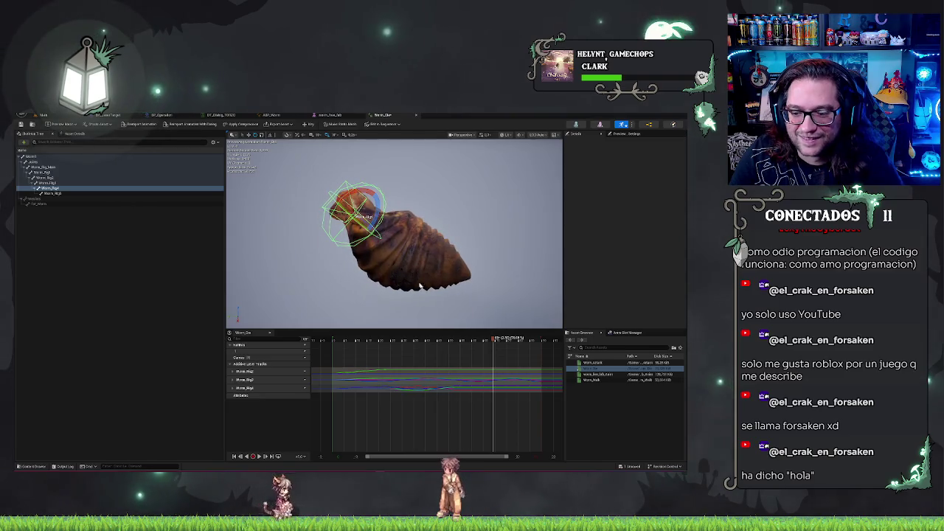
pyautogui.moveTo(492, 338)
pyautogui.mouseDown()
pyautogui.moveTo(317, 343)
pyautogui.moveTo(498, 360)
pyautogui.mouseUp()
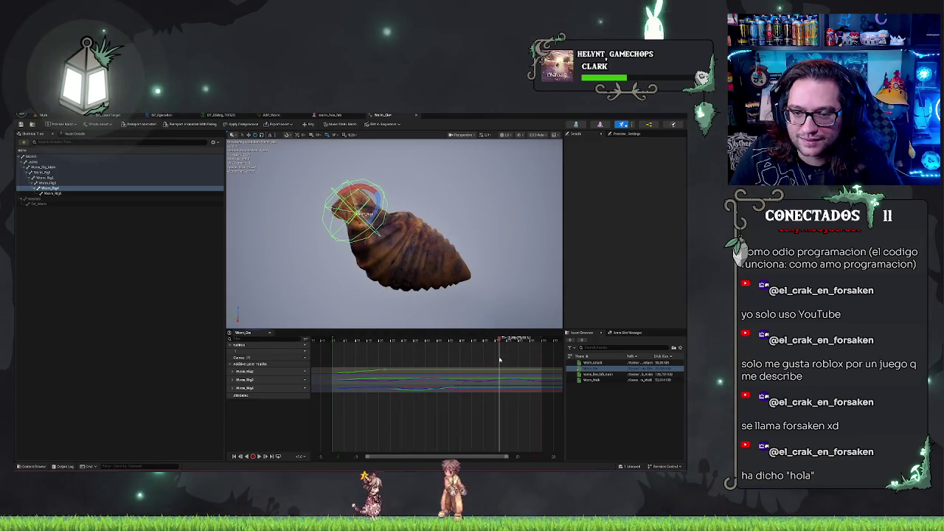
# - Reset Worm_Rig4's transforms and rotate the head bone to a new angle
pyautogui.rightClick(55, 190)
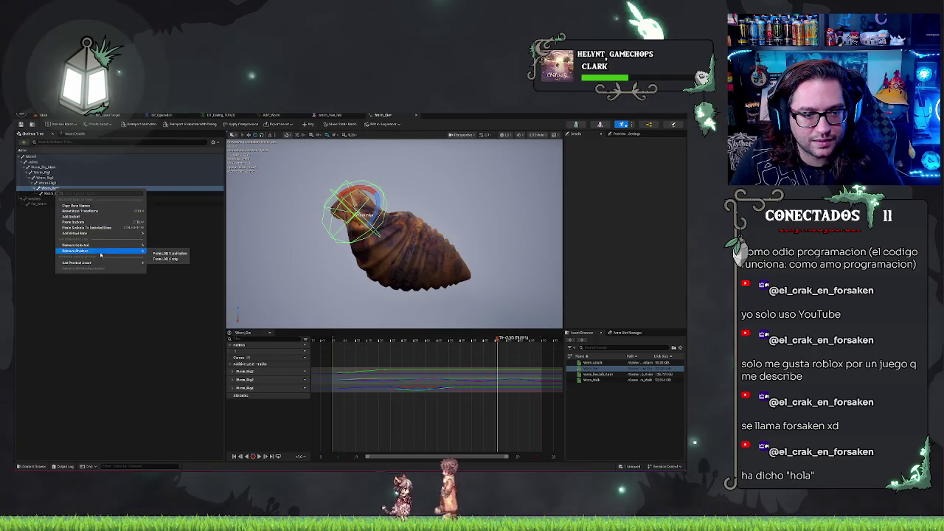
pyautogui.click(81, 211)
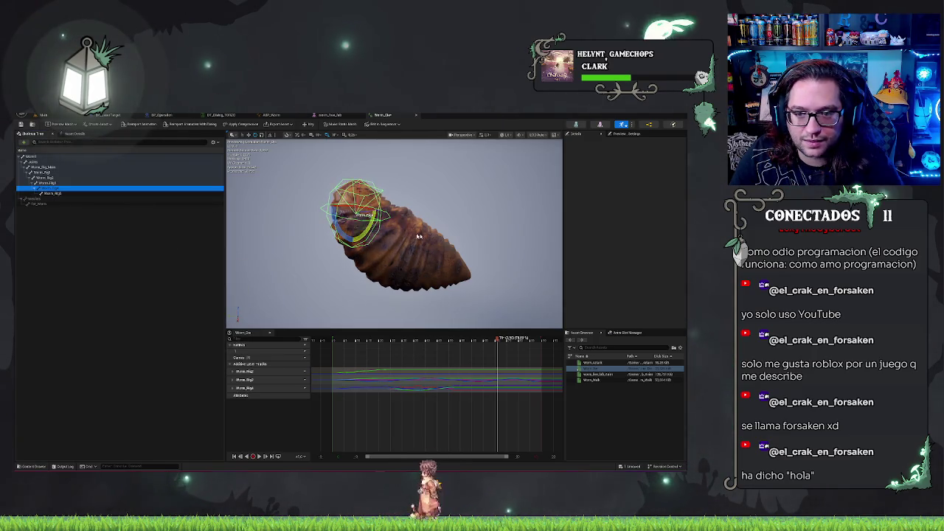
pyautogui.moveTo(475, 275)
pyautogui.mouseDown()
pyautogui.moveTo(450, 292)
pyautogui.moveTo(398, 279)
pyautogui.moveTo(417, 273)
pyautogui.mouseUp()
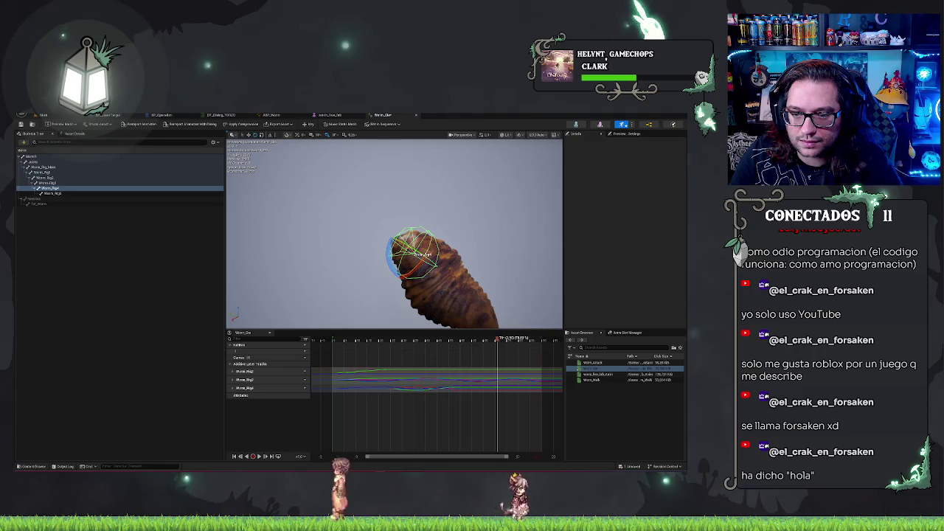
pyautogui.moveTo(427, 235); pyautogui.dragTo(451, 225)
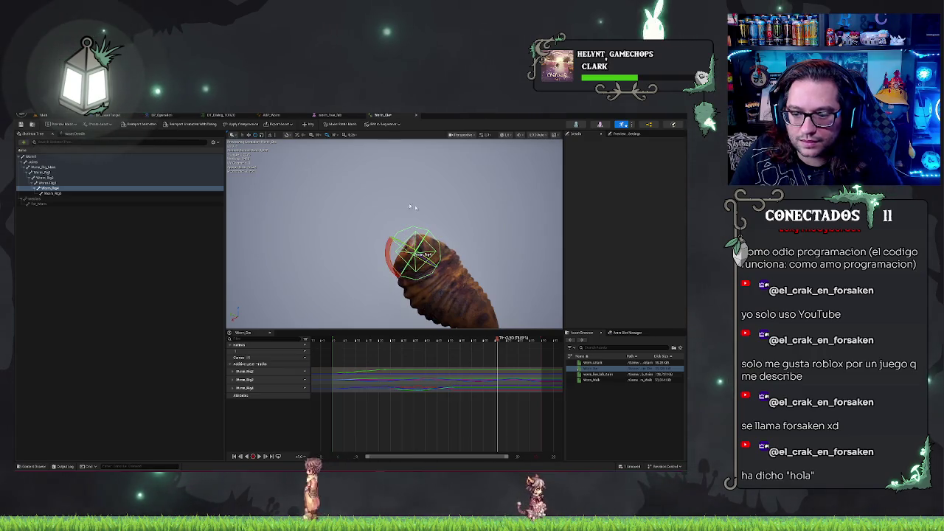
# - Rewind the timeline, clear the bone selection and play Worm_Die
pyautogui.moveTo(500, 340)
pyautogui.mouseDown()
pyautogui.moveTo(531, 340)
pyautogui.moveTo(333, 339)
pyautogui.mouseUp()
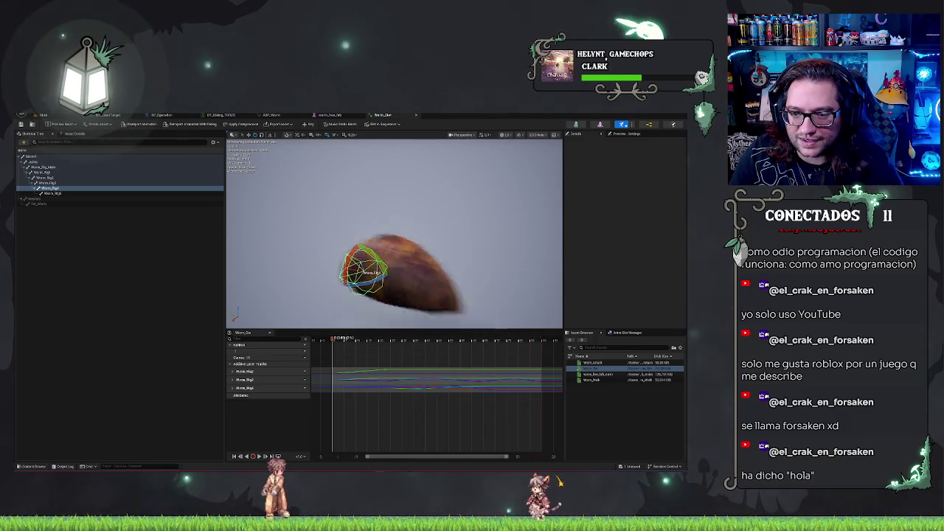
pyautogui.click(75, 259)
pyautogui.click(262, 455)
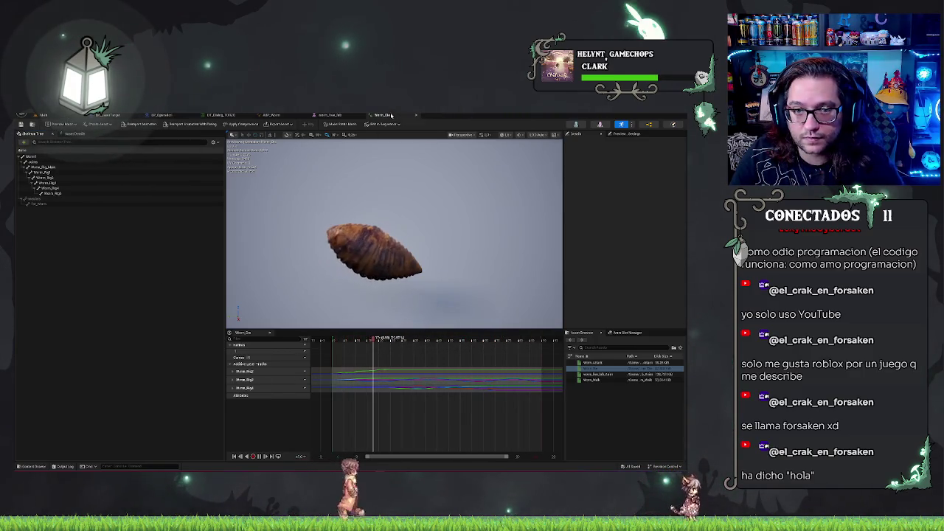
# - Close the Worm_Die editor and create the Worm_Die_Montage AnimMontage from the Worm_Die asset
pyautogui.click(417, 115)
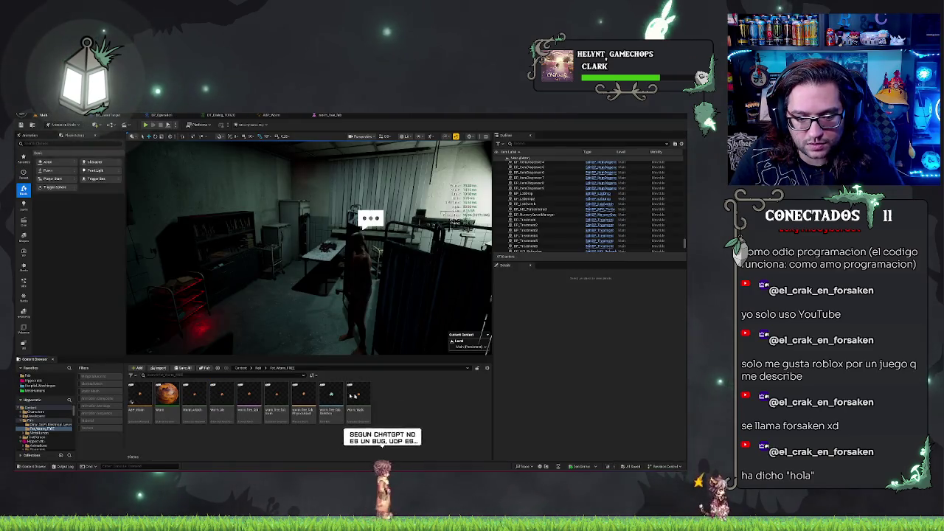
pyautogui.rightClick(231, 404)
pyautogui.moveTo(262, 212)
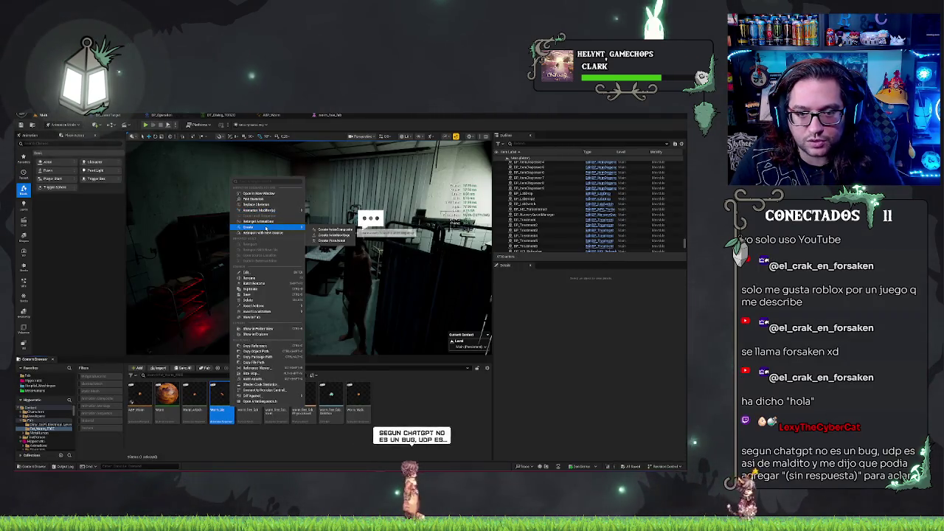
pyautogui.click(249, 288)
pyautogui.press('Return')
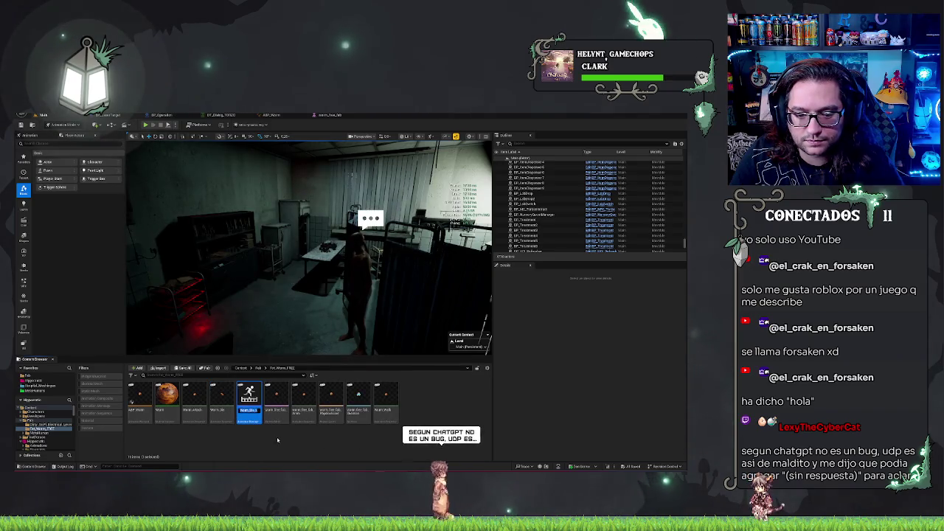
pyautogui.moveTo(257, 407)
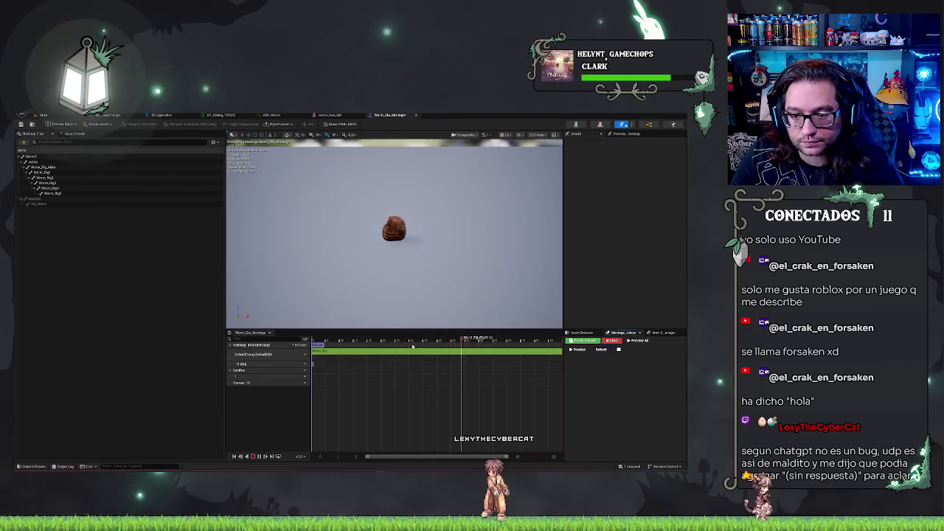
# - Set the montage segment's Play Rate to 0.2
pyautogui.click(332, 351)
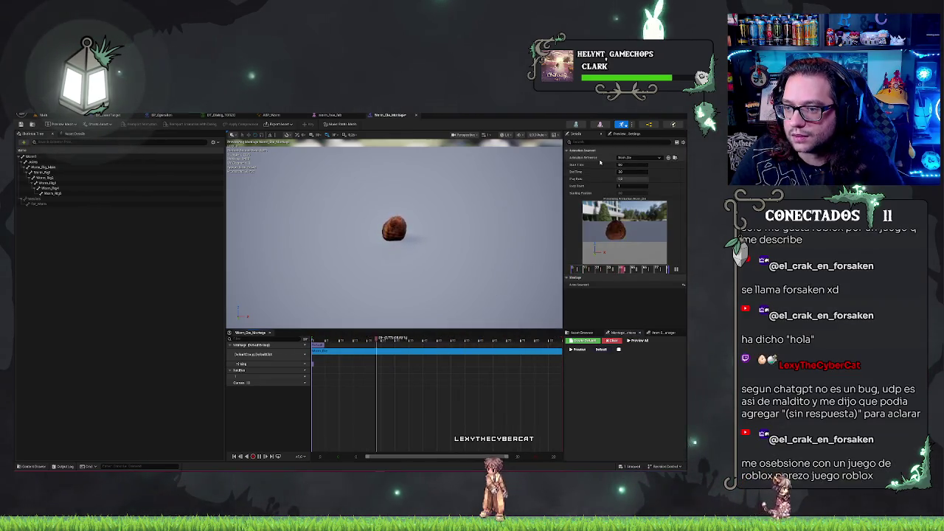
pyautogui.click(629, 179)
pyautogui.write('0.2')
pyautogui.press('Return')
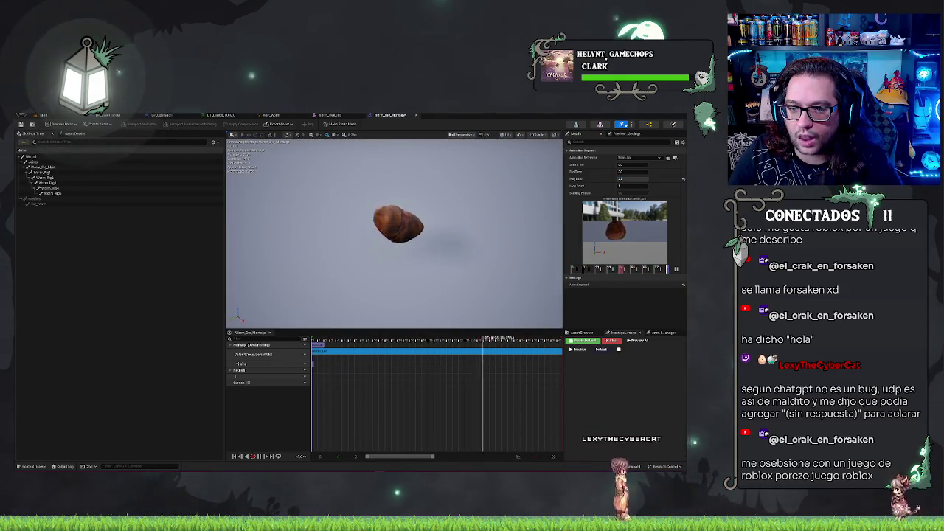
# - Save Worm_Die_Montage, scrub its timeline and close its editor
pyautogui.hotkey('ctrl', 's')
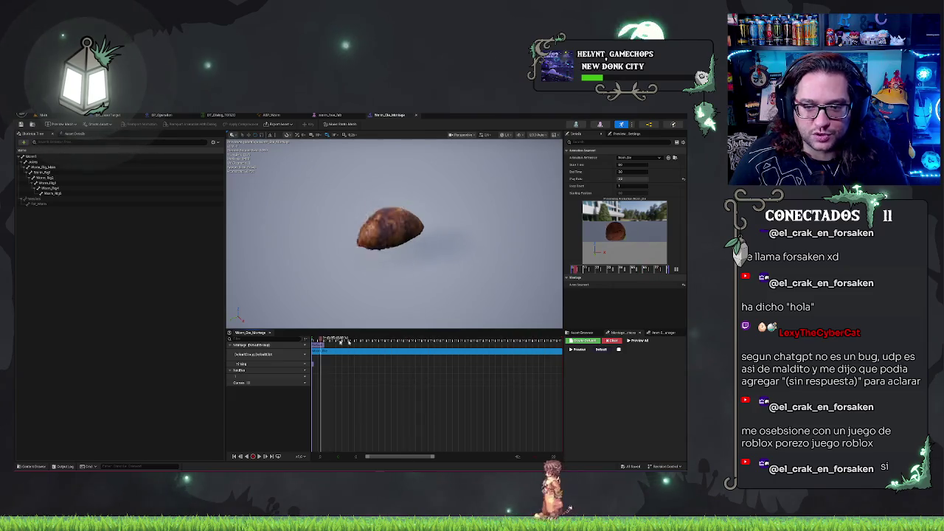
pyautogui.click(465, 350)
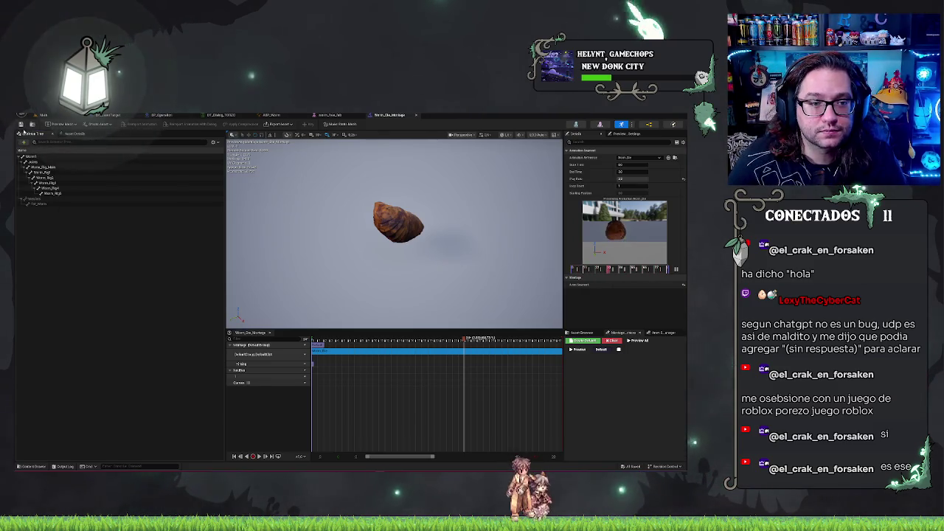
pyautogui.middleClick(399, 116)
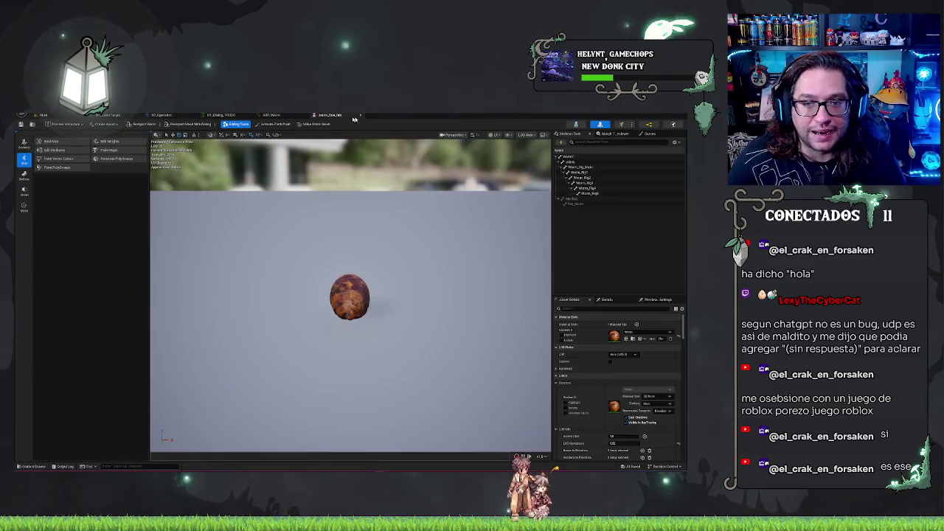
# - Close the worm mesh editor and switch to the BP_LaserTarget event graph
pyautogui.middleClick(314, 115)
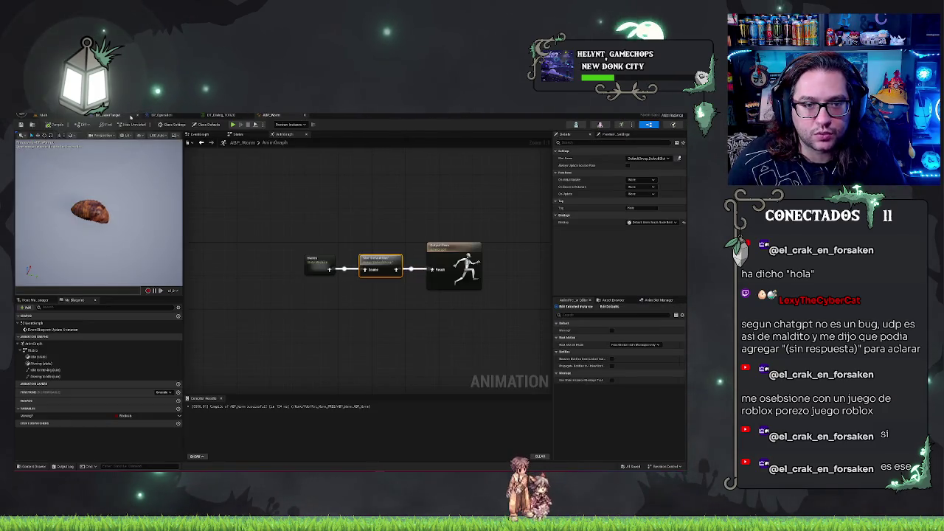
pyautogui.click(130, 117)
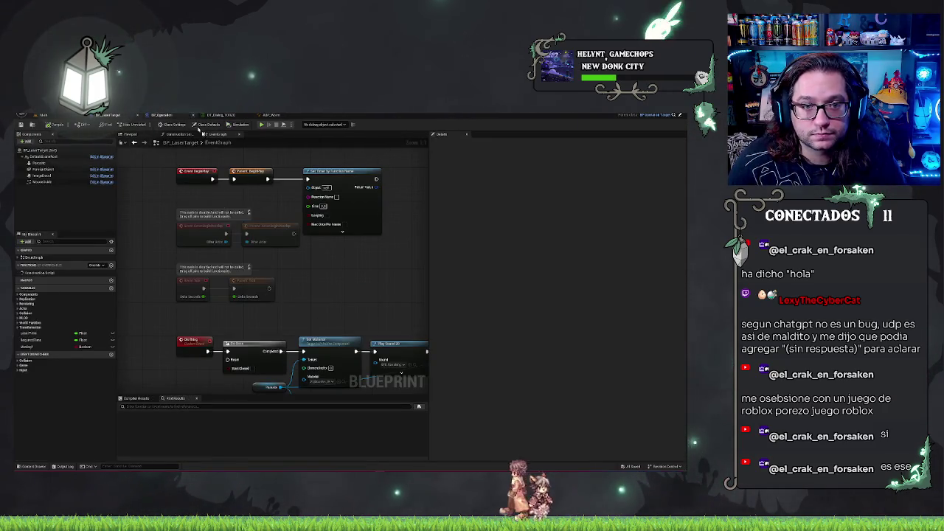
pyautogui.moveTo(368, 321); pyautogui.dragTo(358, 286)
pyautogui.scroll(-5, 357, 273)
pyautogui.scroll(3, 332, 247)
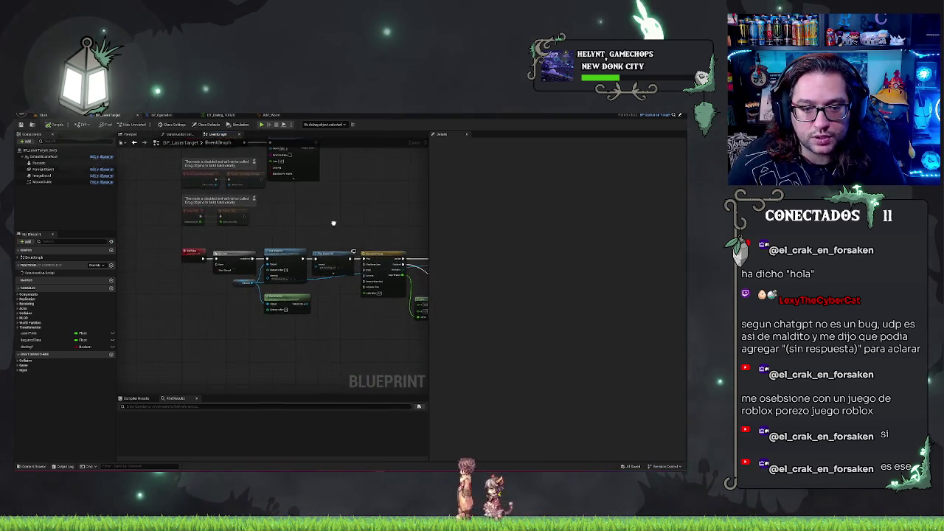
pyautogui.moveTo(333, 222); pyautogui.dragTo(285, 219)
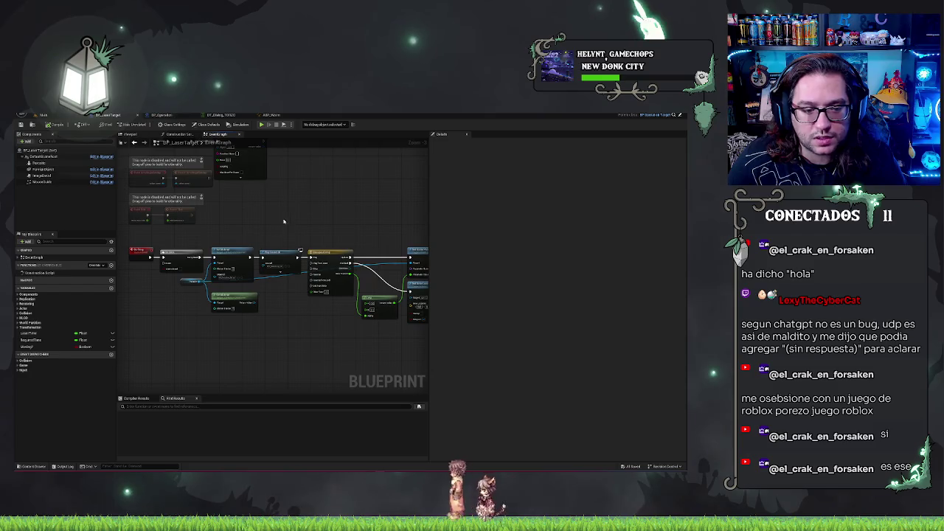
# - Set the worm mesh component's Anim Class to the ABP_Worm animation blueprint
pyautogui.click(41, 163)
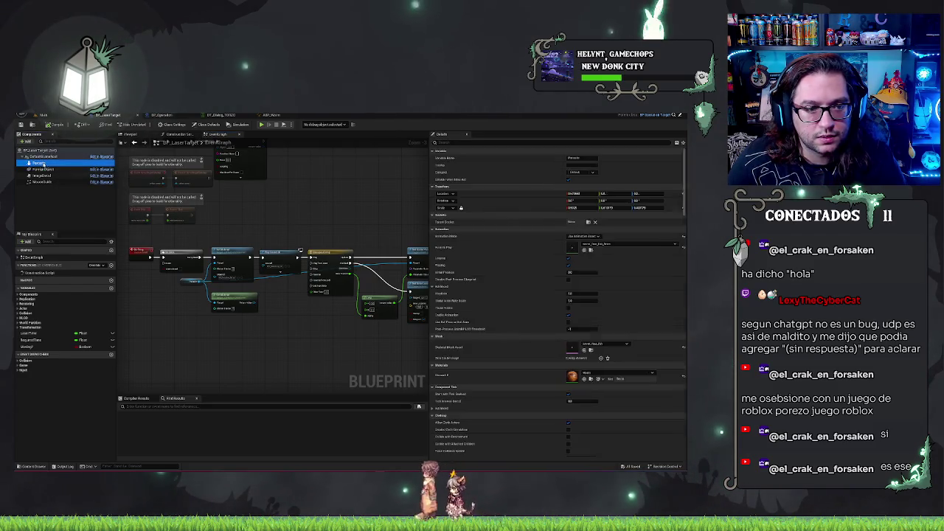
pyautogui.click(594, 229)
pyautogui.click(582, 229)
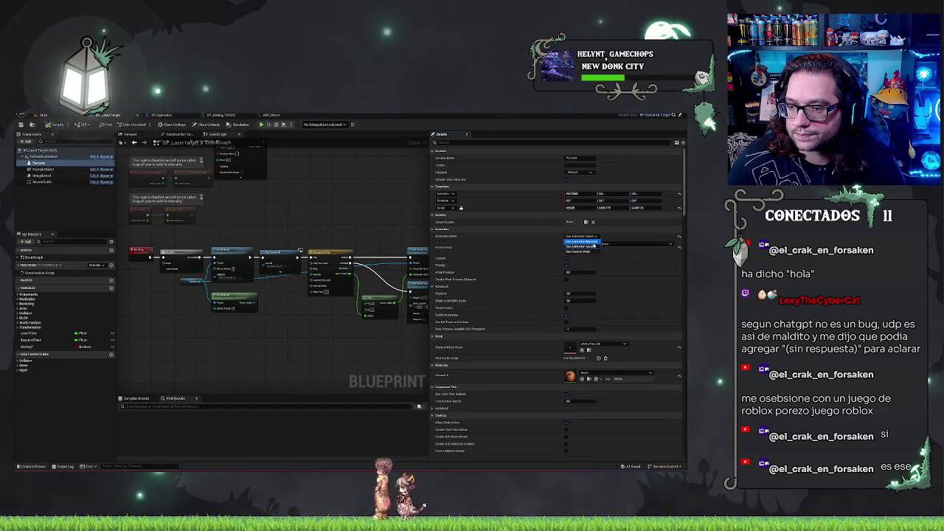
pyautogui.click(591, 244)
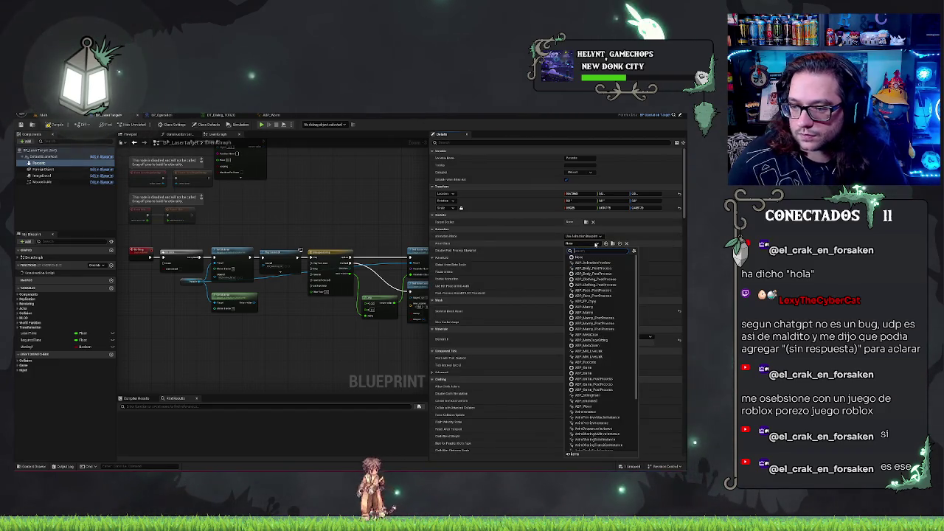
pyautogui.write('anny')
pyautogui.click(596, 262)
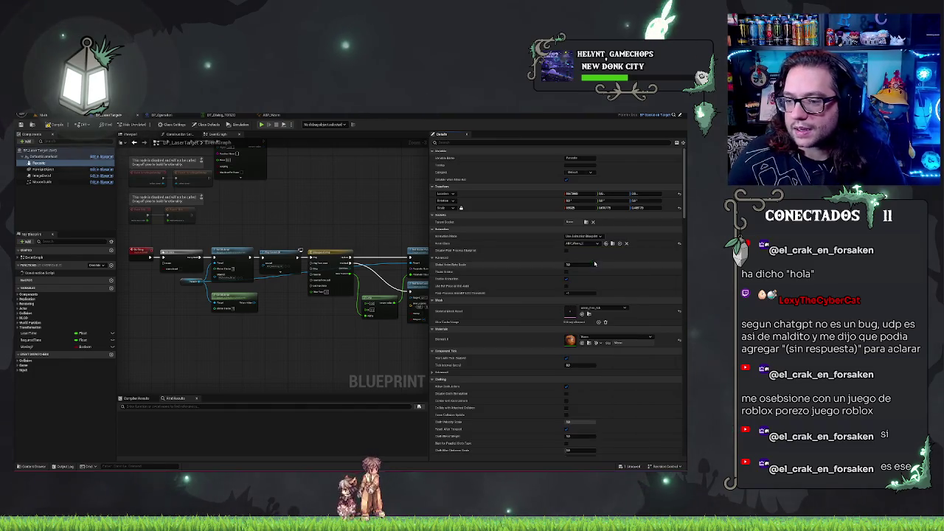
# - Check the worm in the Viewport preview, then return to the Event Graph
pyautogui.click(133, 135)
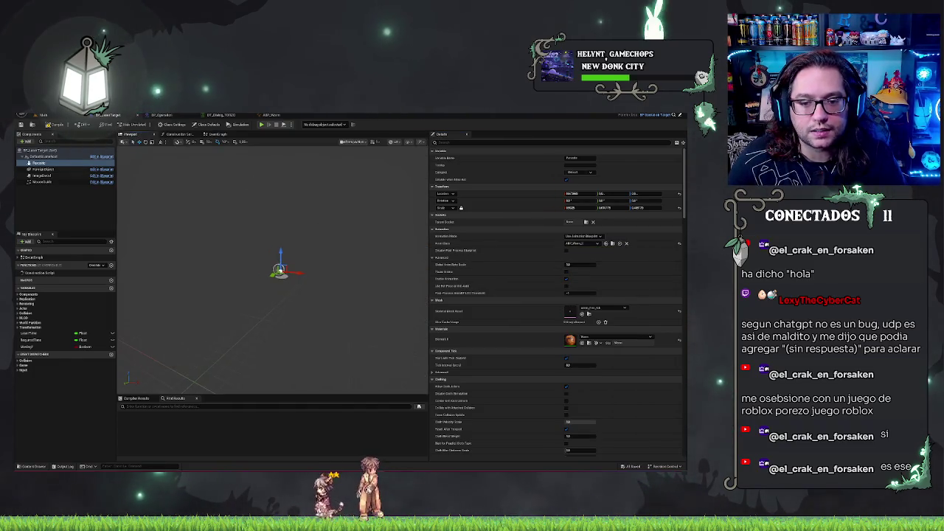
pyautogui.moveTo(273, 280); pyautogui.dragTo(343, 278)
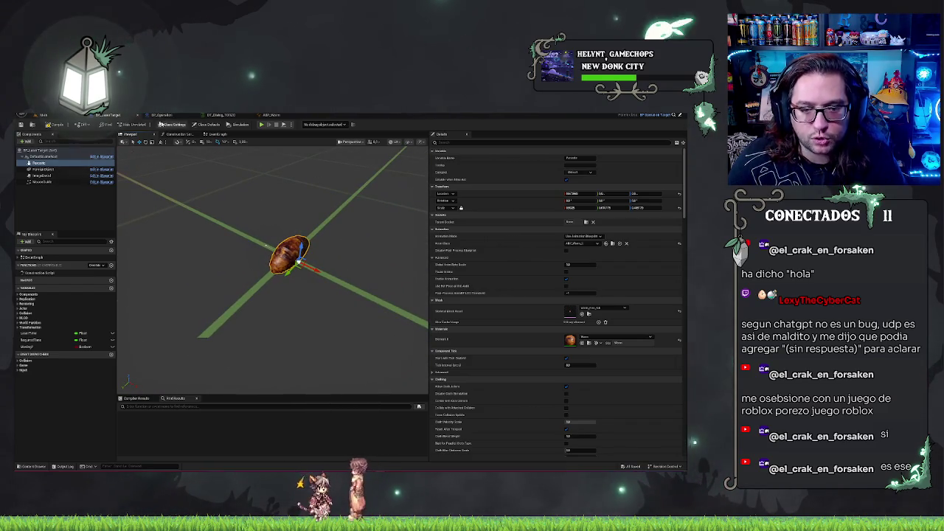
pyautogui.click(68, 213)
pyautogui.click(217, 134)
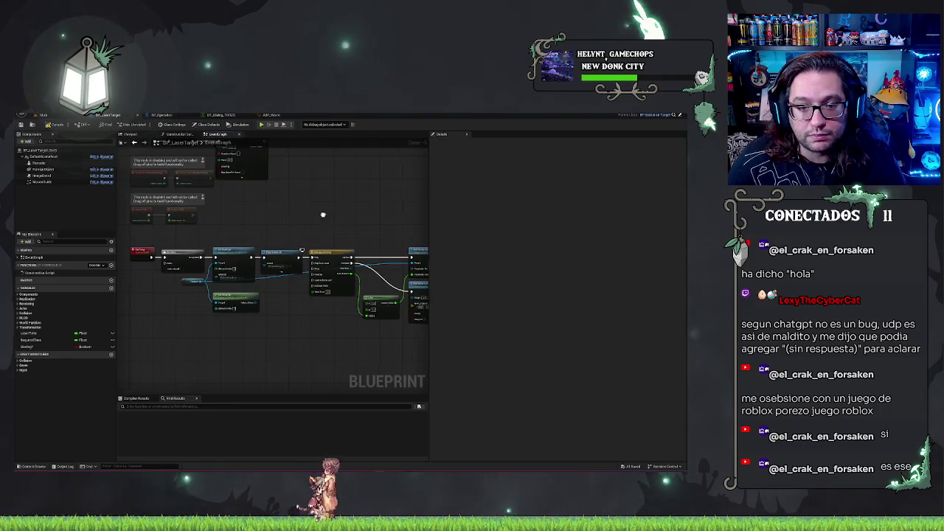
pyautogui.moveTo(122, 208); pyautogui.dragTo(144, 212)
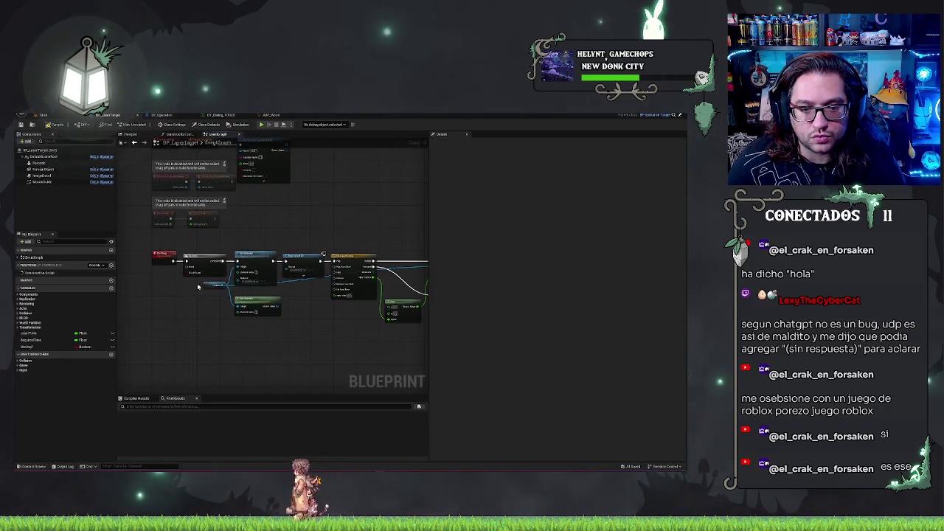
pyautogui.scroll(2, 295, 329)
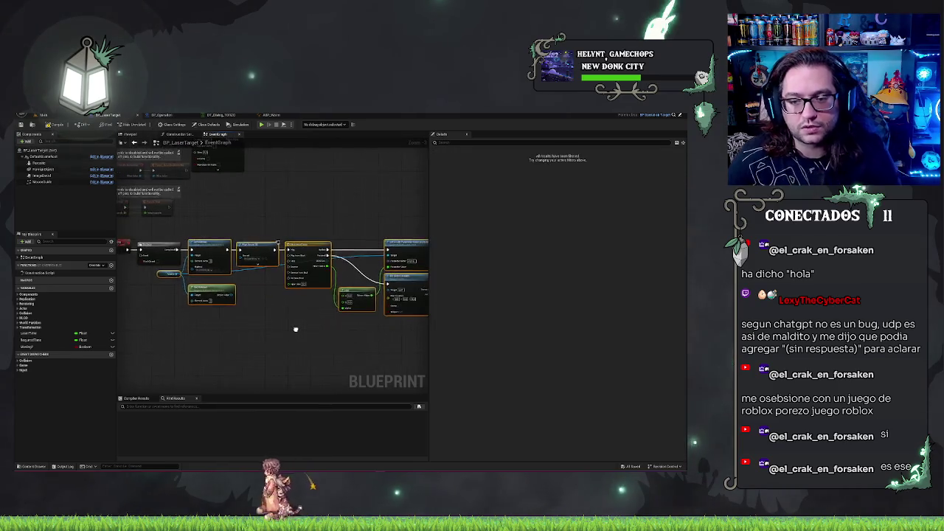
pyautogui.scroll(1, 295, 330)
pyautogui.scroll(1, 315, 258)
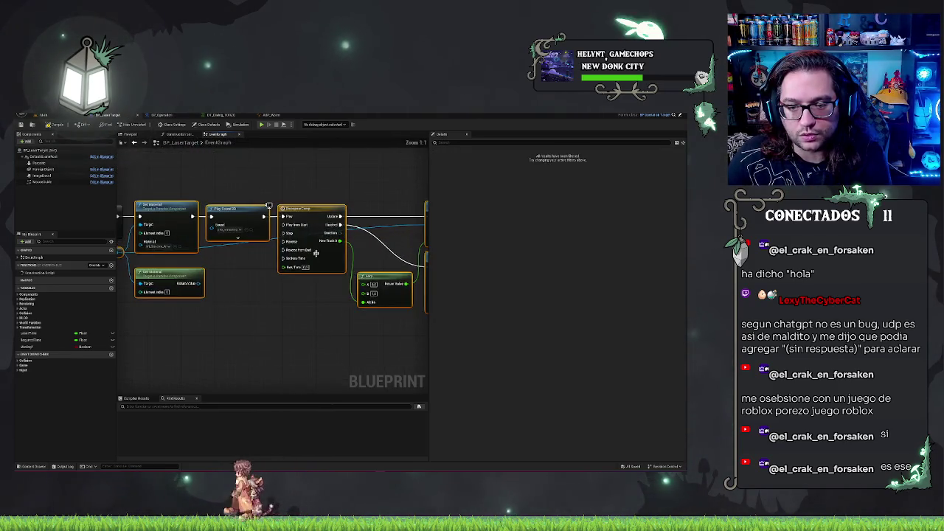
pyautogui.doubleClick(314, 257)
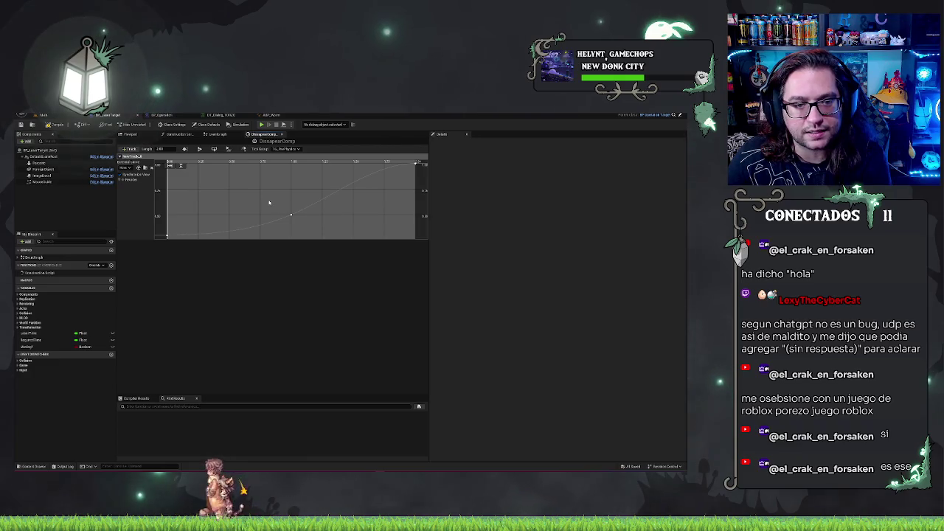
pyautogui.click(281, 135)
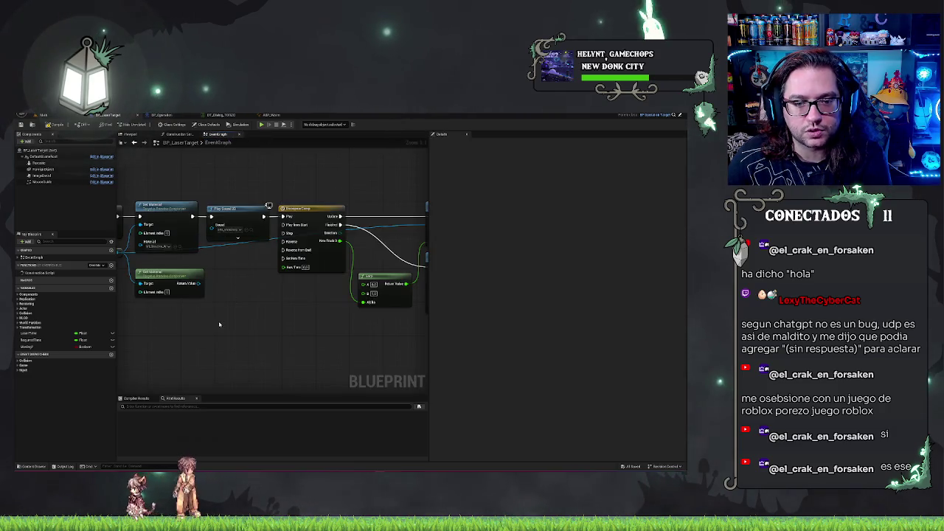
pyautogui.scroll(1, 288, 339)
pyautogui.moveTo(288, 339); pyautogui.dragTo(317, 337)
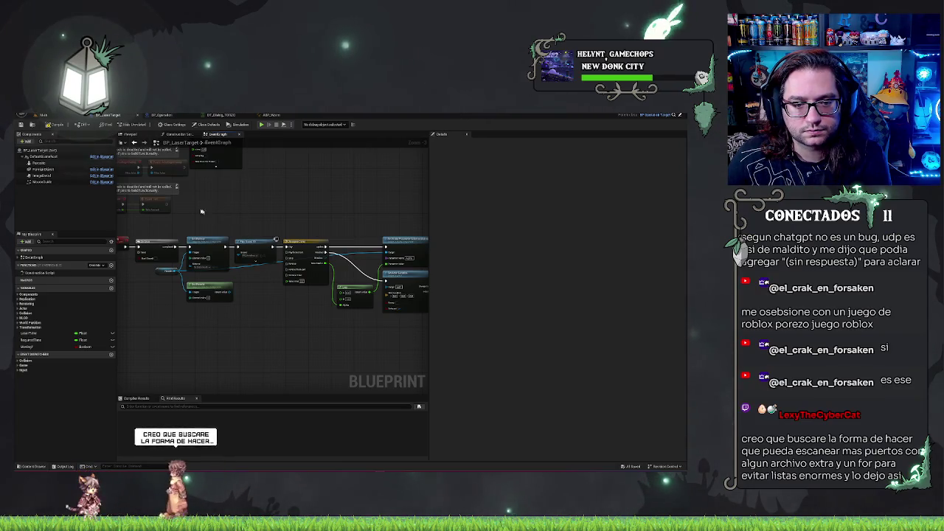
pyautogui.click(168, 273)
# - Add a Play Montage node wired from the cast node's output
pyautogui.moveTo(386, 352)
pyautogui.mouseDown()
pyautogui.moveTo(362, 299)
pyautogui.moveTo(413, 299)
pyautogui.mouseUp()
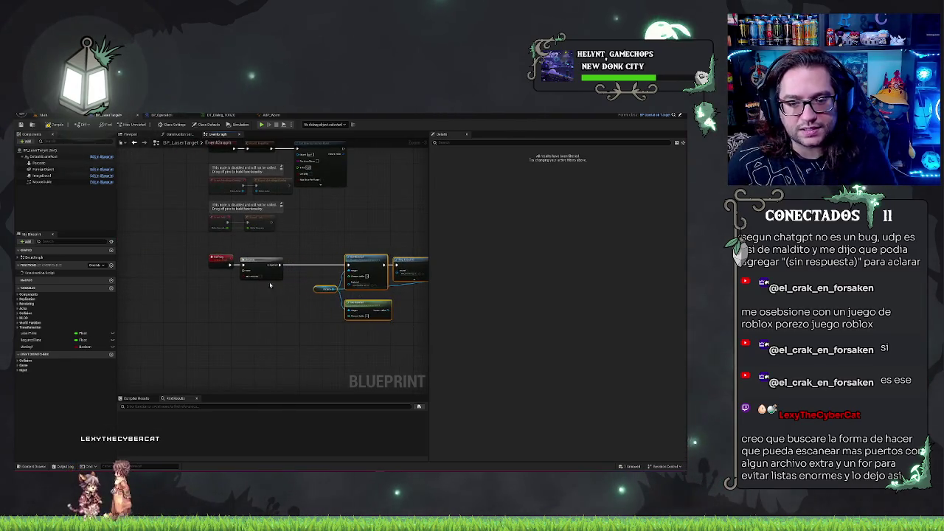
pyautogui.moveTo(295, 265); pyautogui.dragTo(296, 267)
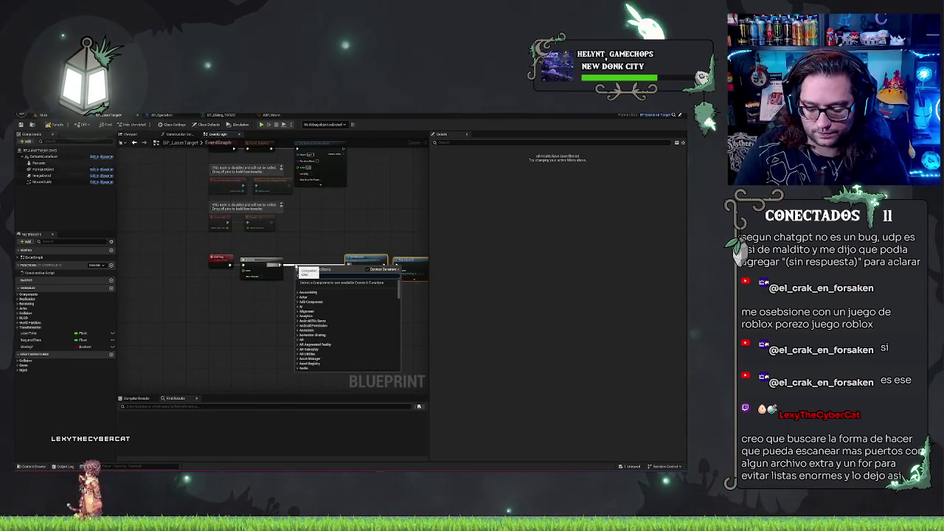
pyautogui.write('play ani')
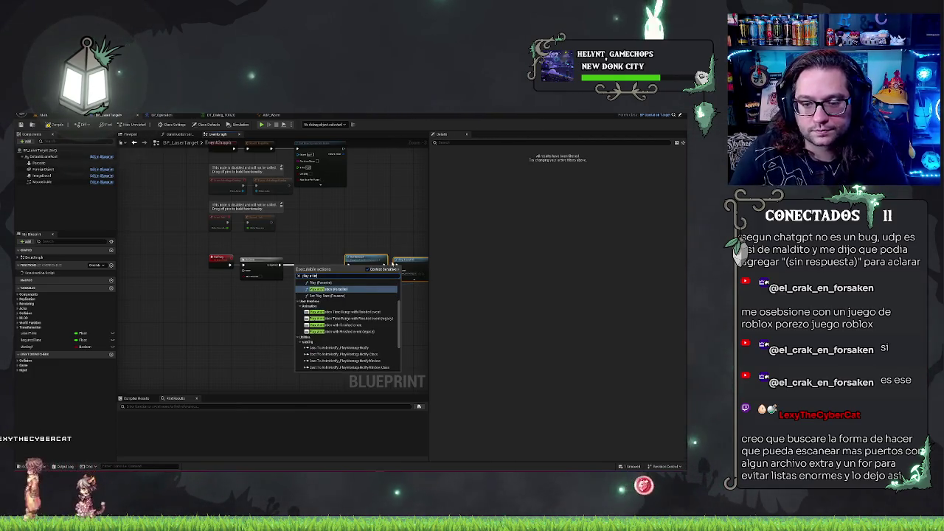
pyautogui.write('e')
pyautogui.press('Return')
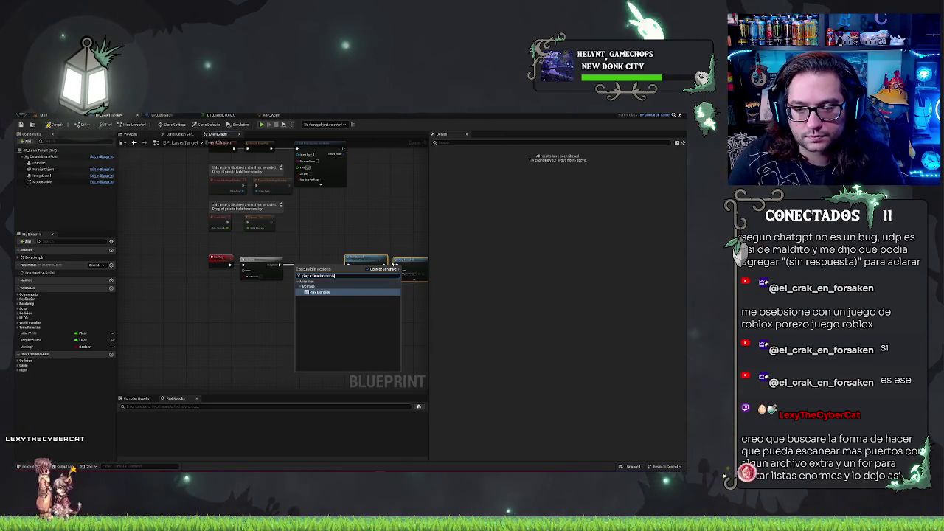
pyautogui.moveTo(334, 267); pyautogui.dragTo(317, 248)
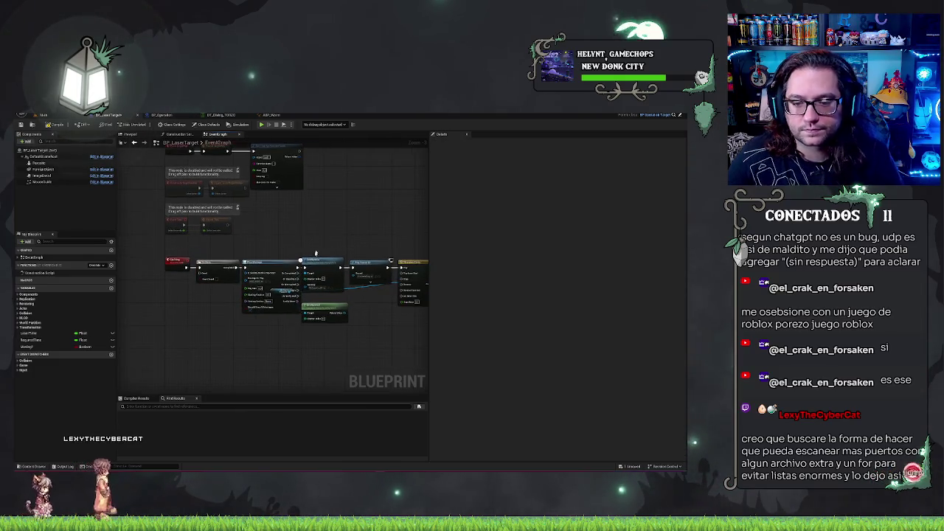
# - Select the two middle nodes and reposition the graph to show the Timeline and event nodes
pyautogui.moveTo(240, 227); pyautogui.dragTo(352, 342)
pyautogui.moveTo(349, 236)
pyautogui.mouseDown()
pyautogui.moveTo(326, 253)
pyautogui.moveTo(103, 258)
pyautogui.mouseUp()
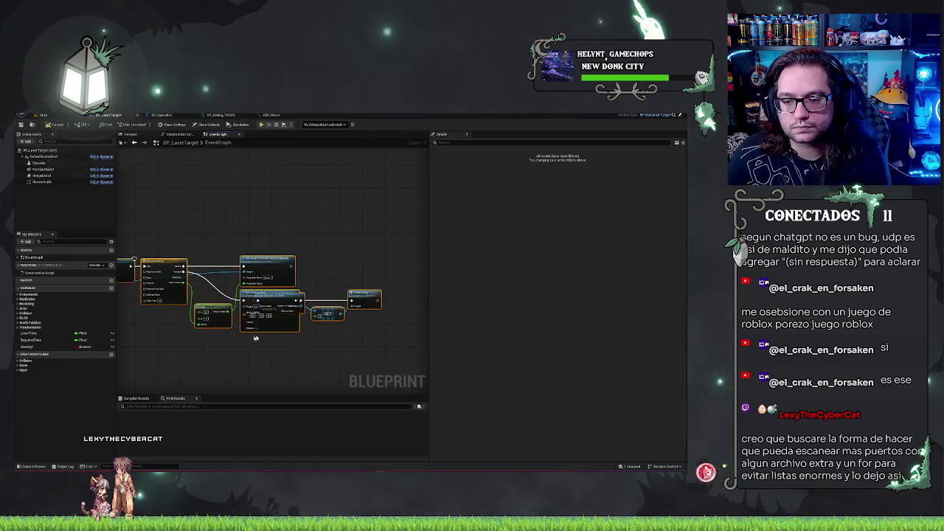
pyautogui.scroll(-4, 302, 353)
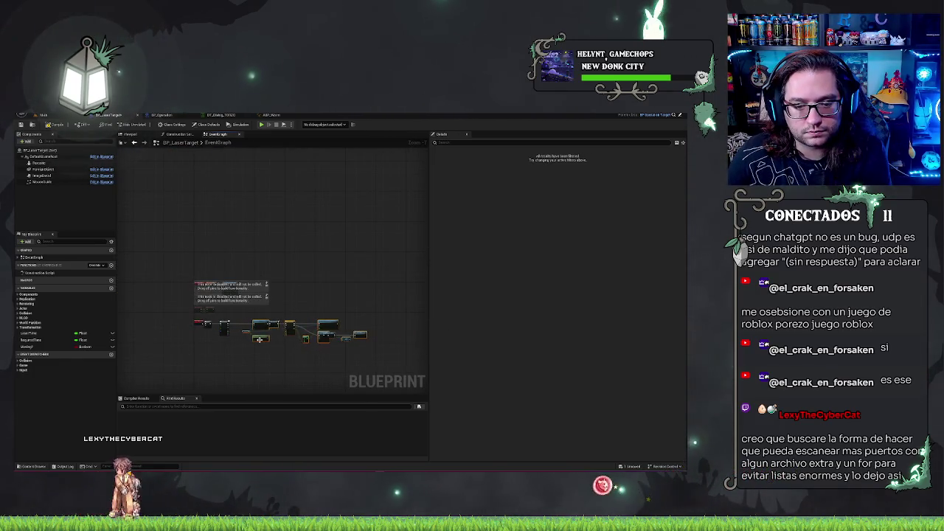
pyautogui.scroll(5, 285, 351)
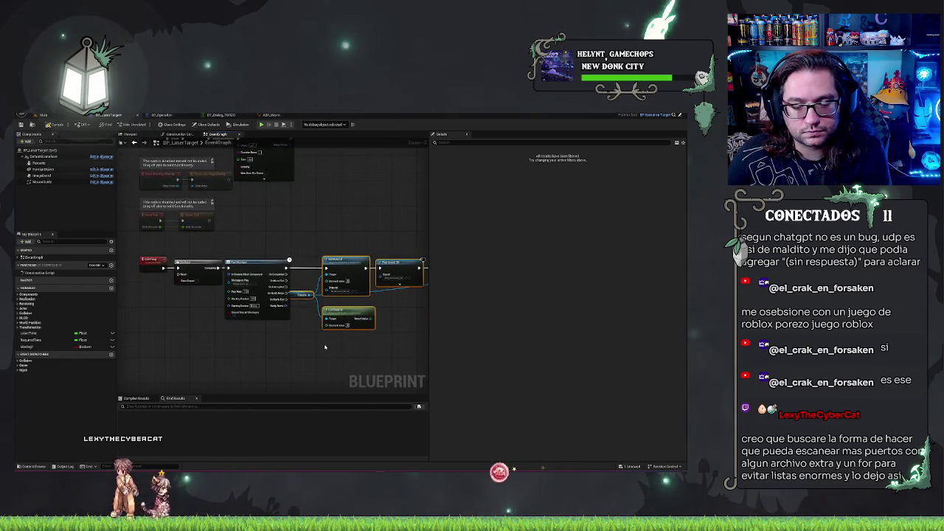
pyautogui.click(249, 257)
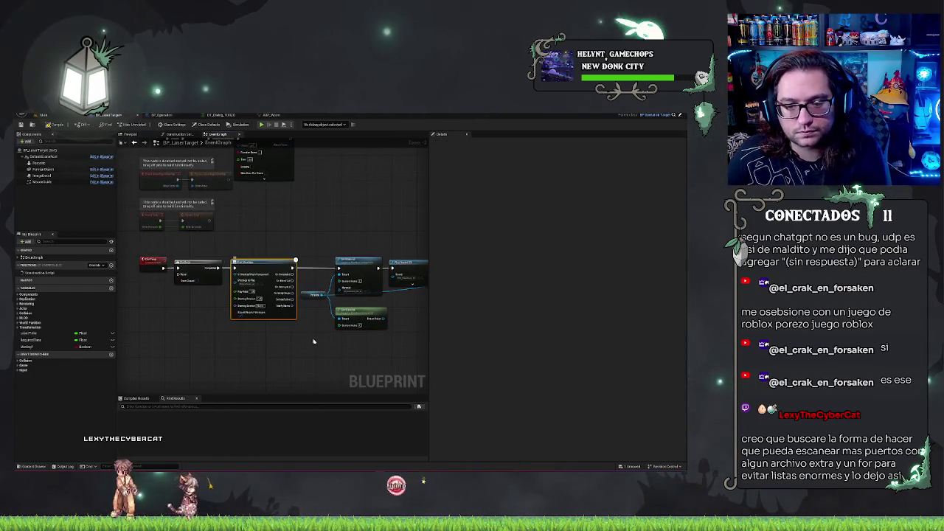
pyautogui.scroll(2, 298, 328)
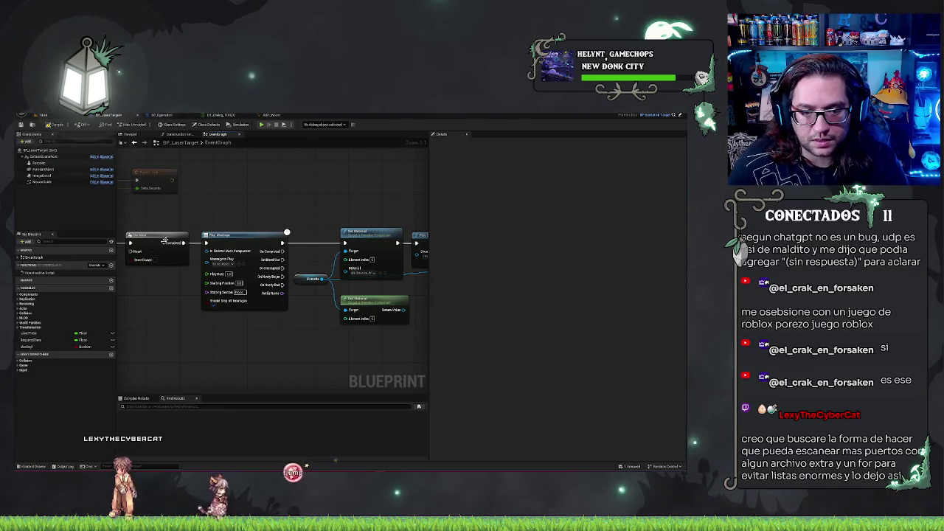
pyautogui.moveTo(157, 249); pyautogui.dragTo(231, 262)
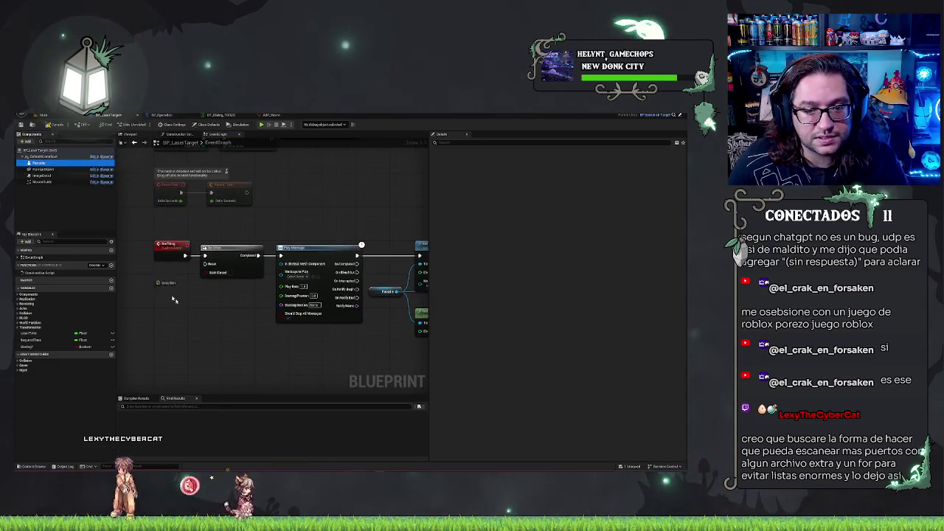
# - Place a worm mesh component reference and pick the montage in Montage to Play
pyautogui.moveTo(157, 284); pyautogui.dragTo(250, 290)
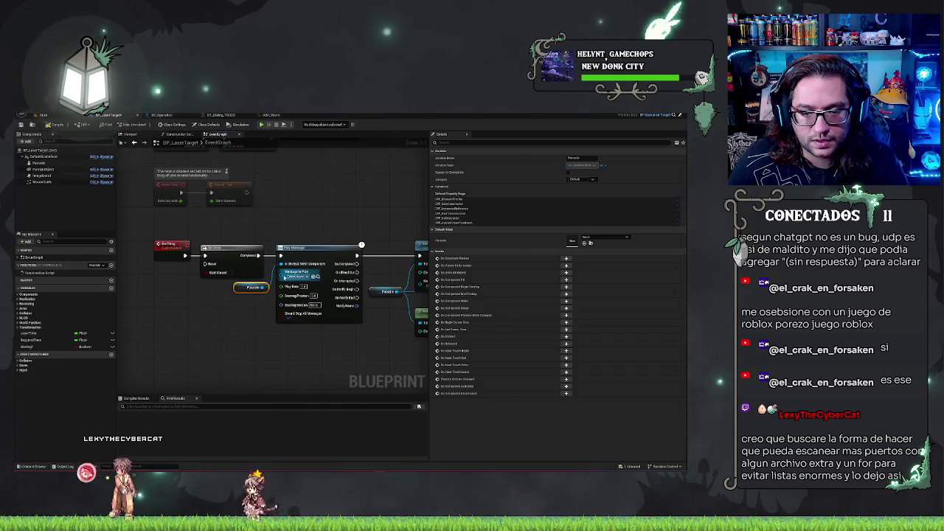
pyautogui.click(298, 276)
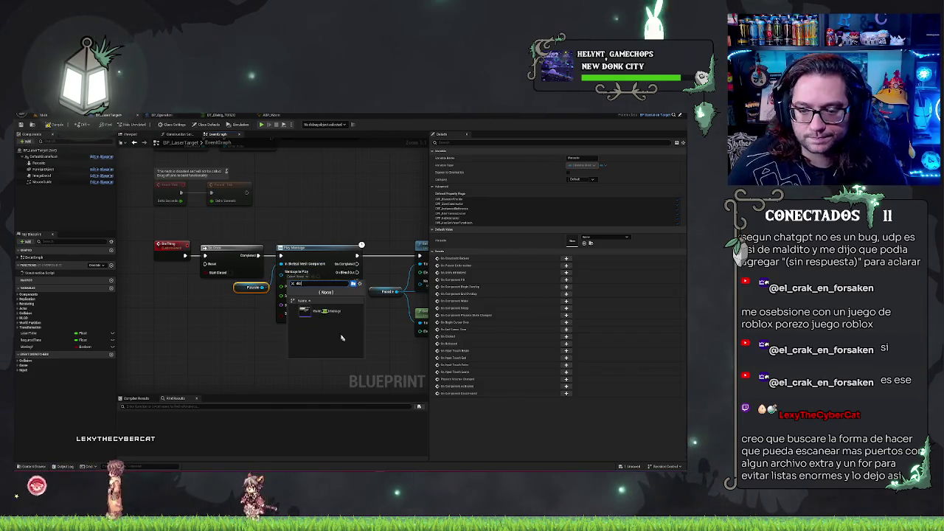
pyautogui.click(324, 312)
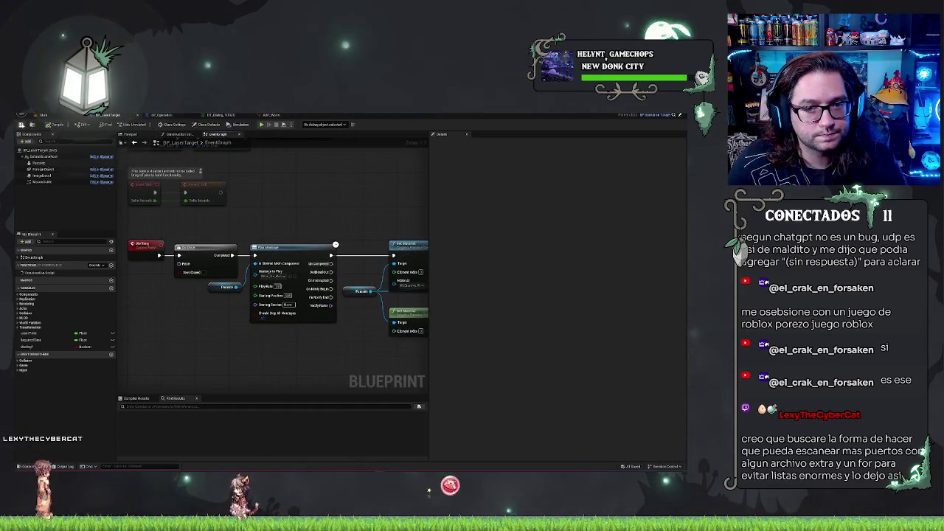
pyautogui.moveTo(340, 218)
pyautogui.mouseDown()
pyautogui.moveTo(215, 212)
pyautogui.moveTo(281, 220)
pyautogui.mouseUp()
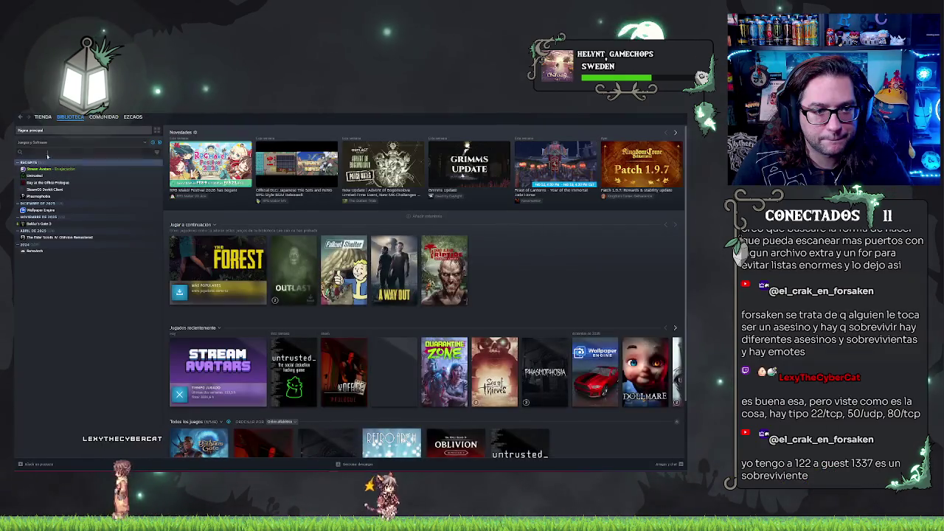
# - Search 'dead' in the Steam Library, select Dead by Daylight and open its Store Page
pyautogui.write('dead')
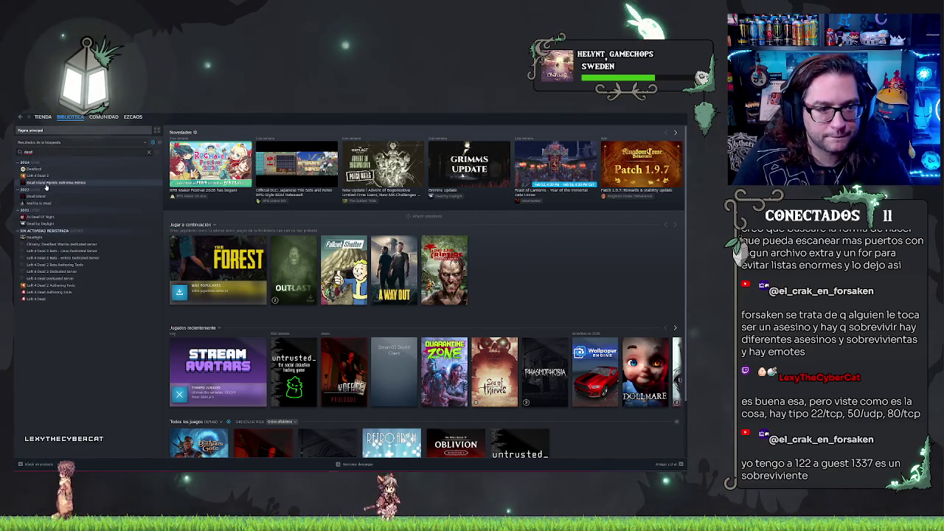
pyautogui.click(41, 224)
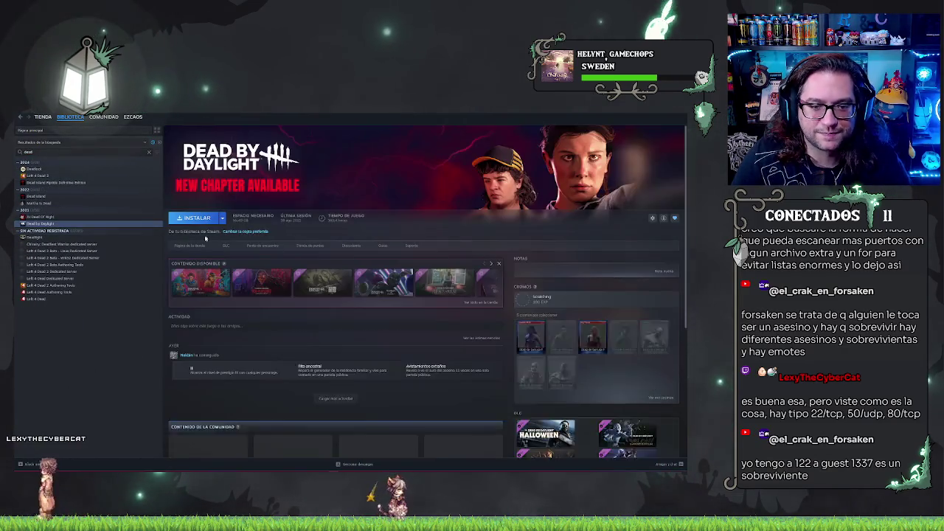
pyautogui.click(193, 250)
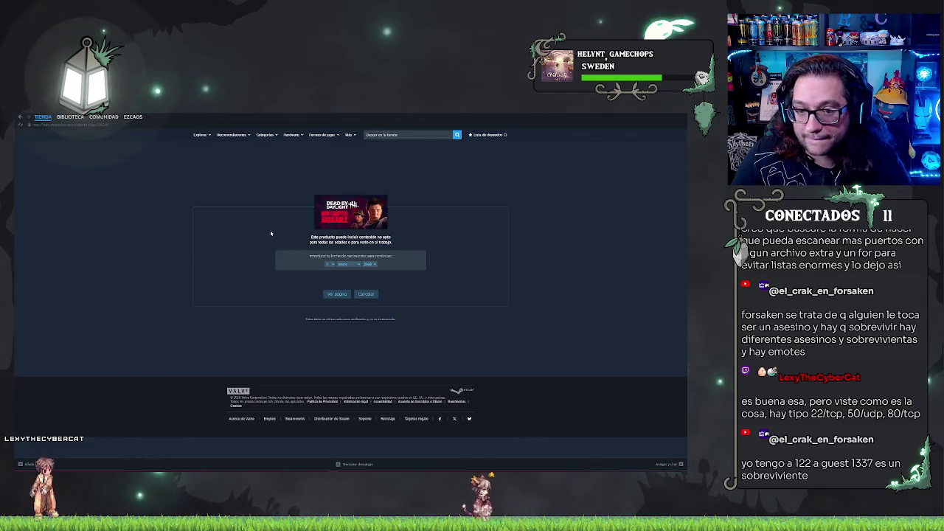
# - Pass the age check by picking a valid birth year
pyautogui.press('Return')
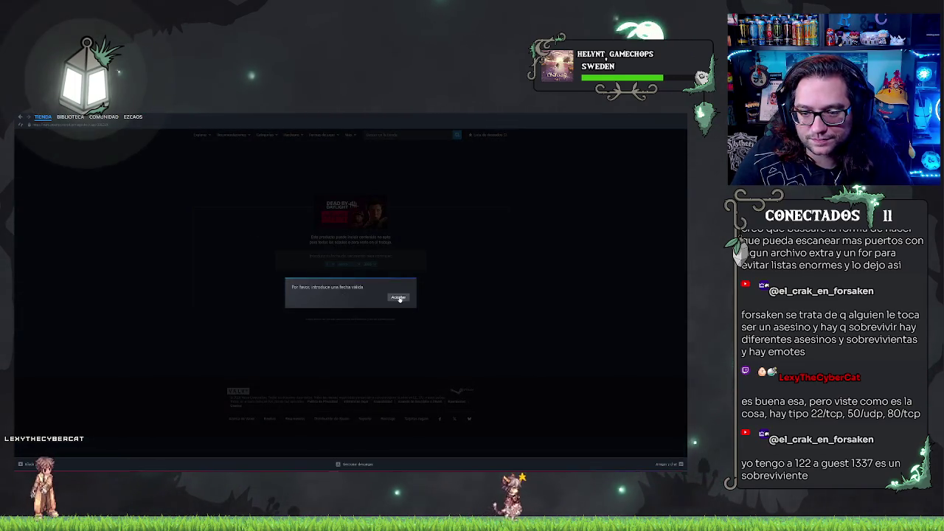
pyautogui.click(399, 299)
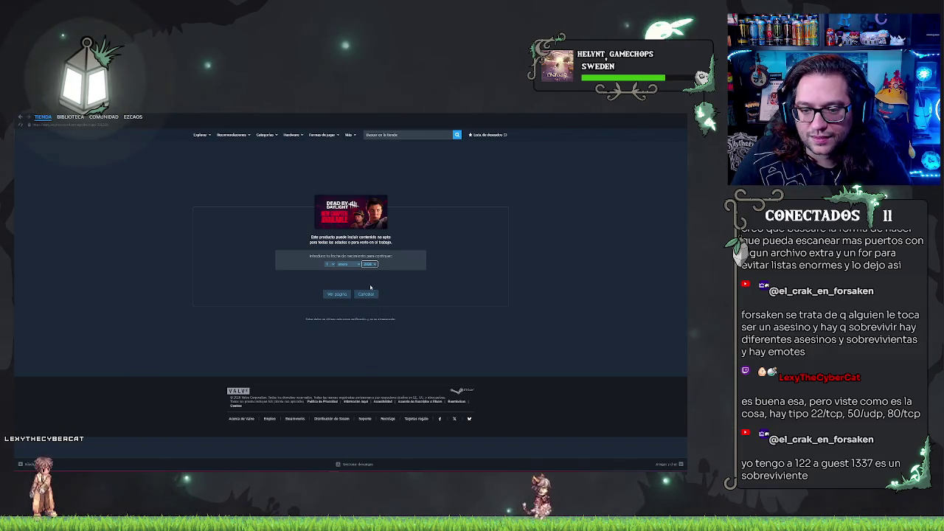
pyautogui.click(373, 263)
pyautogui.click(367, 293)
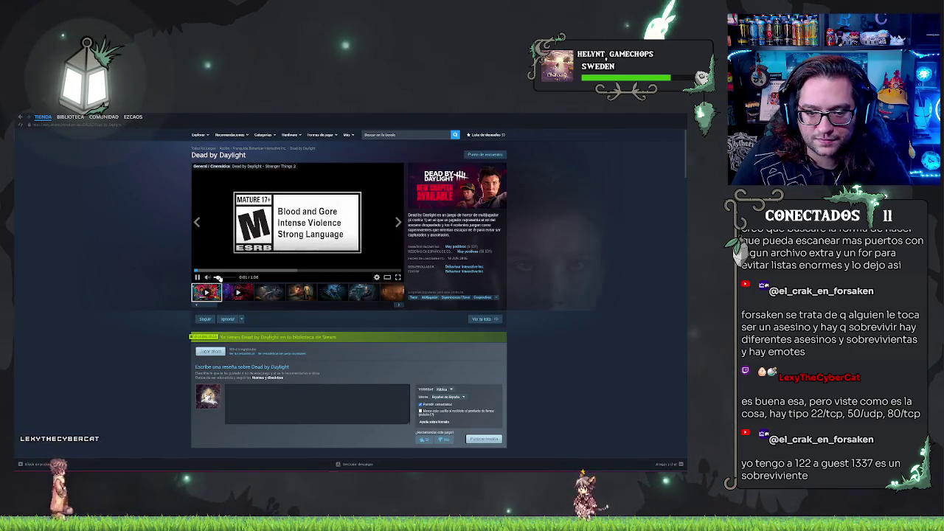
# - Skip ahead through the Dead by Daylight trailer and move on to the screenshots
pyautogui.click(237, 272)
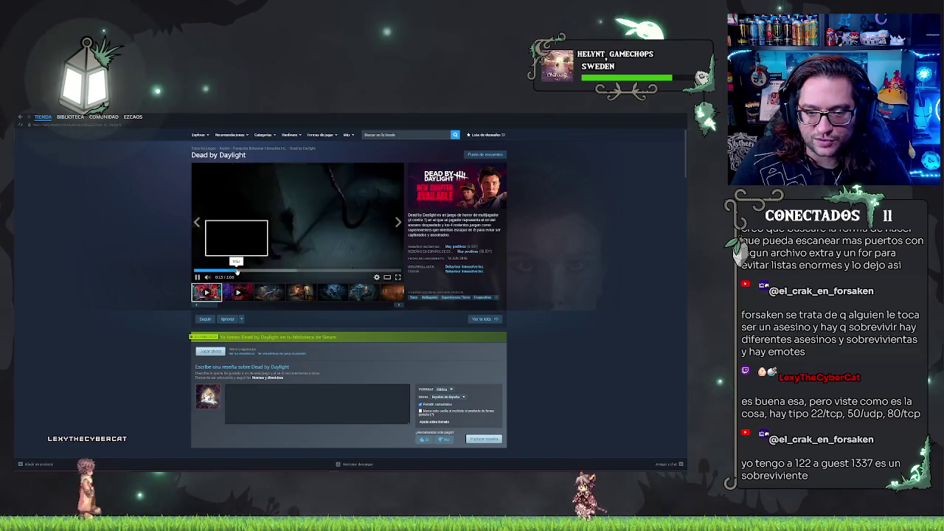
pyautogui.click(286, 271)
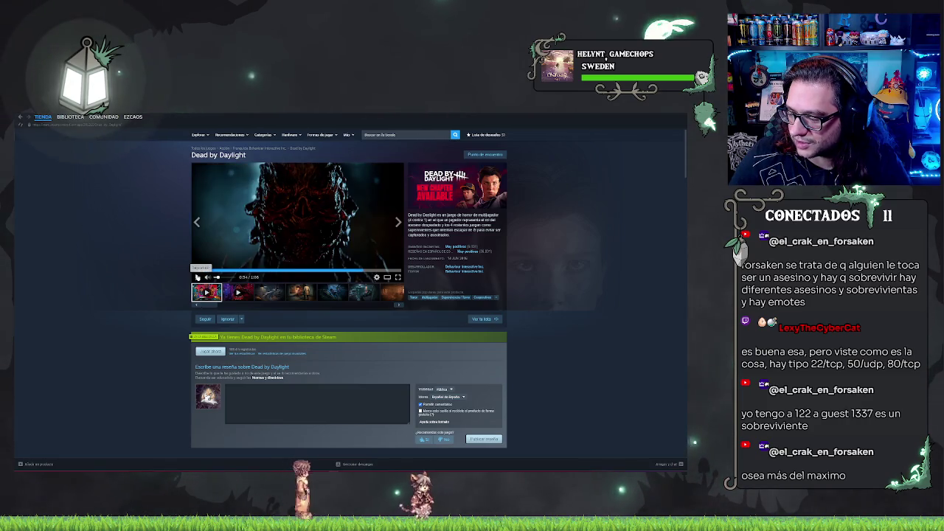
pyautogui.click(398, 221)
pyautogui.click(398, 221)
pyautogui.click(399, 221)
pyautogui.click(398, 221)
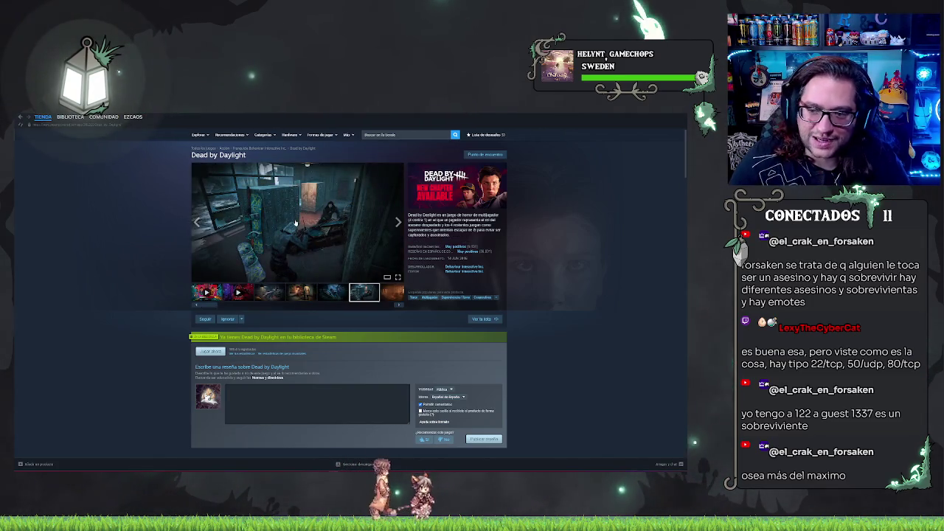
# - Step through the store page screenshots one by one
pyautogui.click(399, 306)
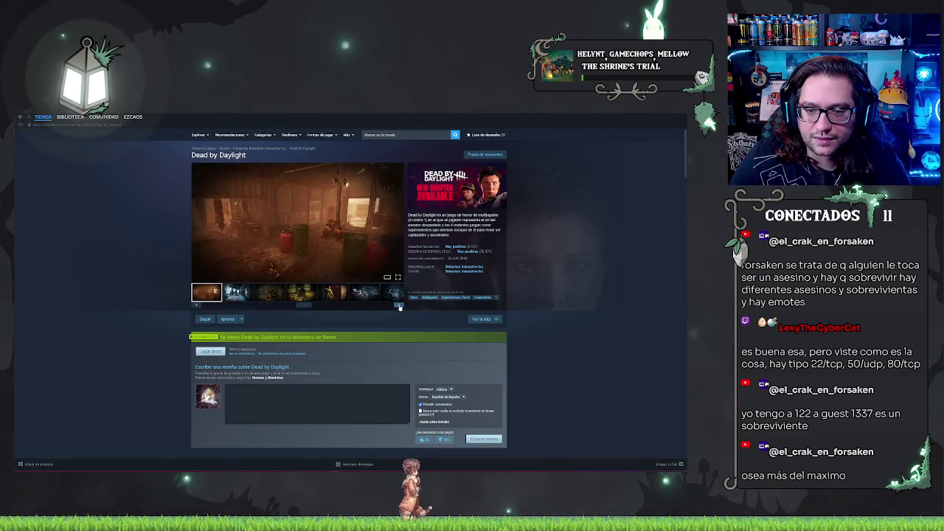
pyautogui.click(399, 305)
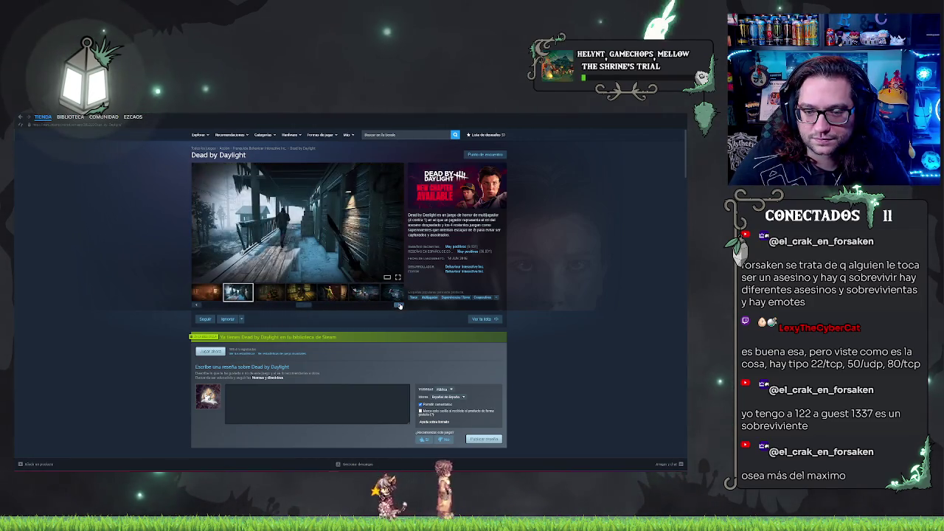
pyautogui.click(399, 305)
pyautogui.click(399, 305)
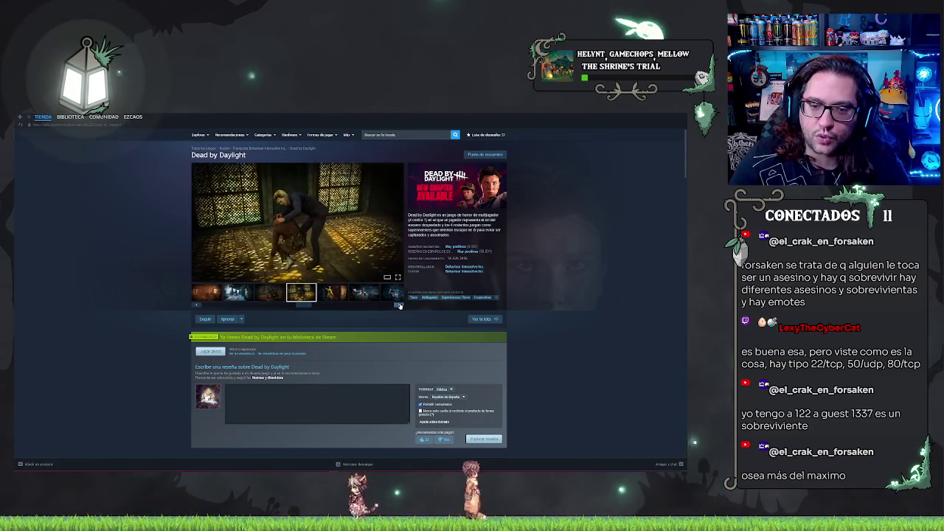
pyautogui.click(399, 305)
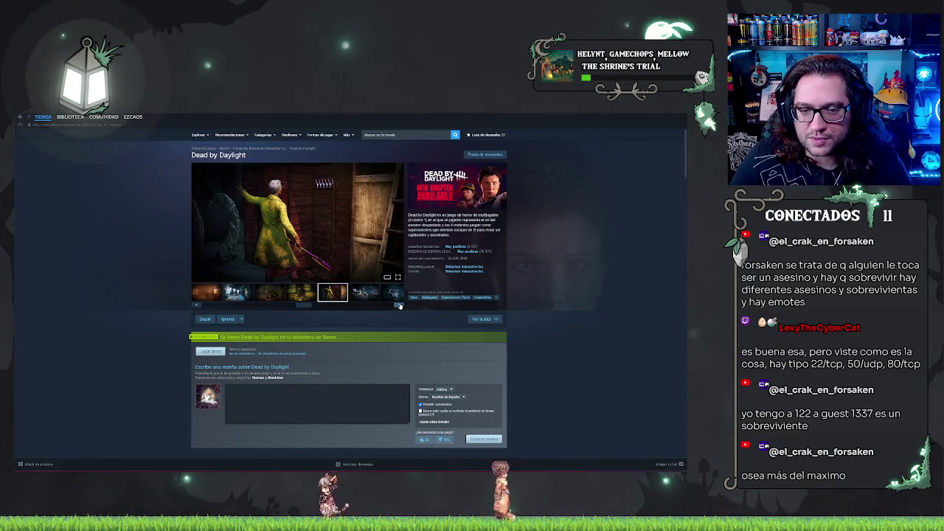
pyautogui.click(399, 306)
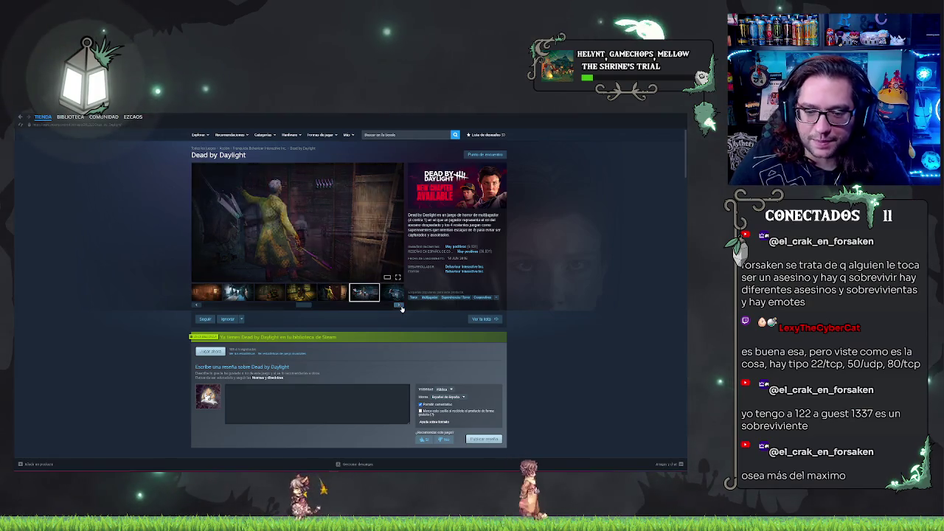
pyautogui.click(399, 305)
pyautogui.click(399, 306)
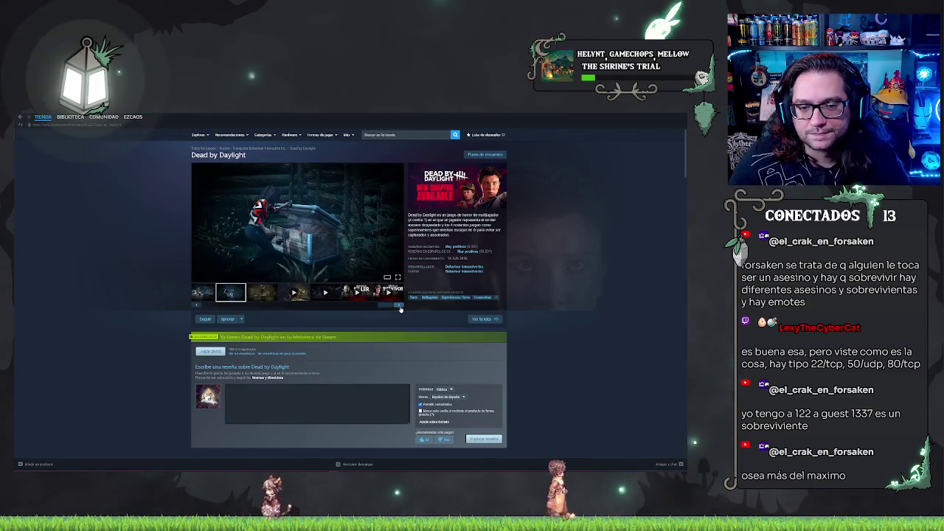
pyautogui.click(399, 307)
# - Enlarge a screenshot, close it, and switch back to Unreal Engine
pyautogui.click(397, 277)
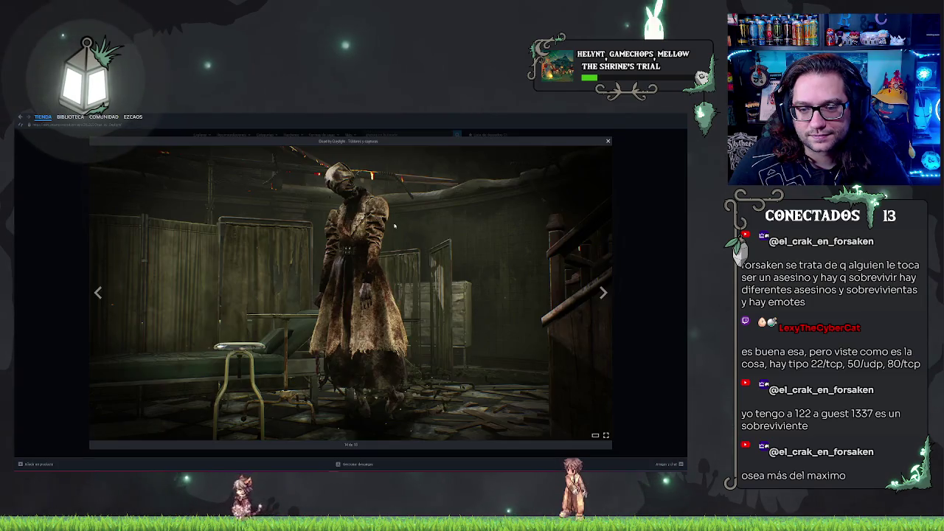
pyautogui.click(634, 195)
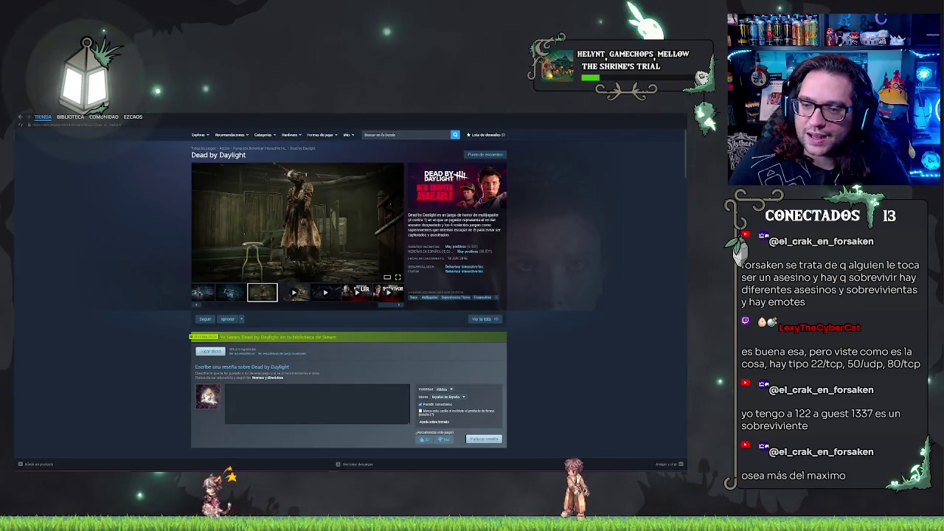
pyautogui.hotkey('alt', 'Tab')
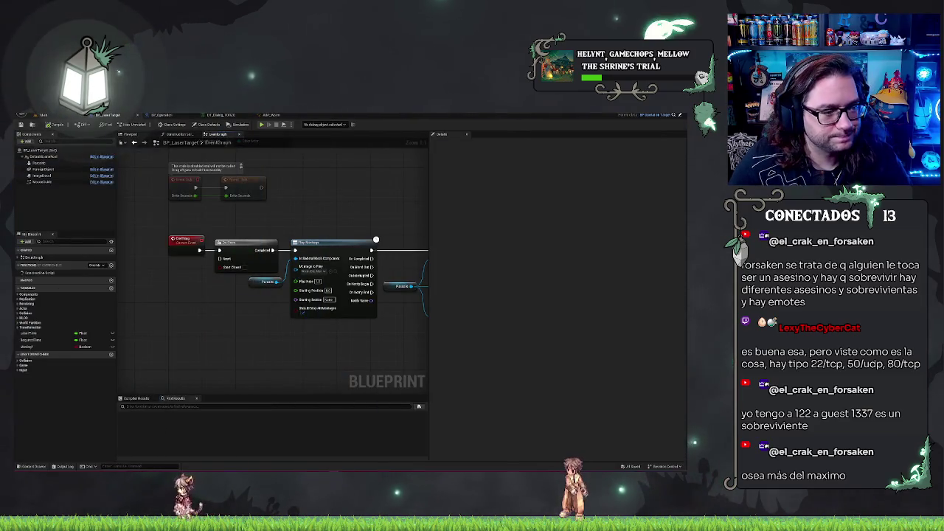
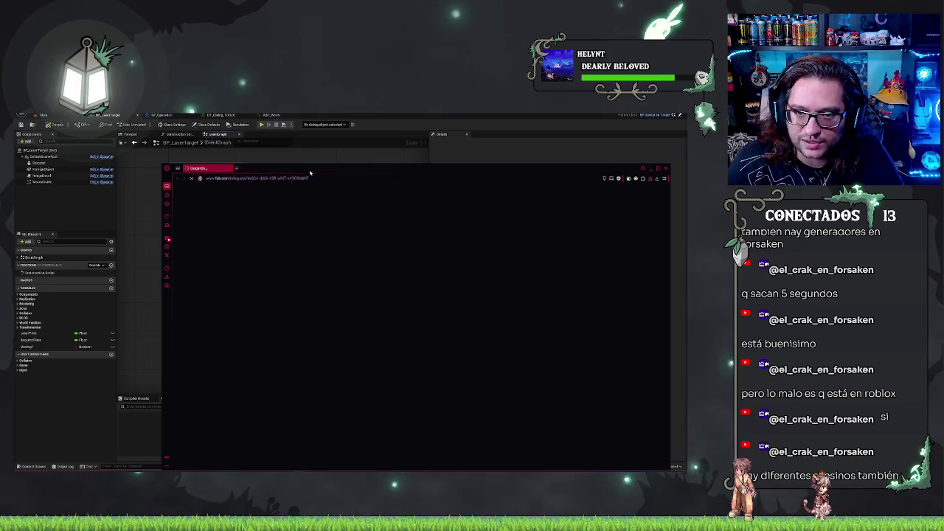
# - Bring up the browser's Fab page for the Advanced Asymmetrical Multiplayer Template, filling the screen
pyautogui.doubleClick(312, 173)
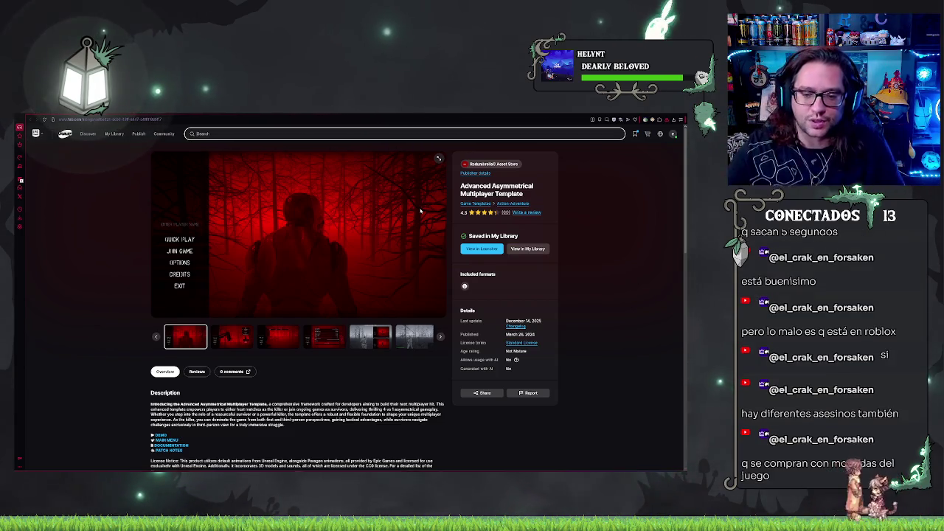
# - Browse the template's gallery screenshots and videos, then return to the BP_LaserTarget Event Graph
pyautogui.click(232, 336)
pyautogui.click(278, 339)
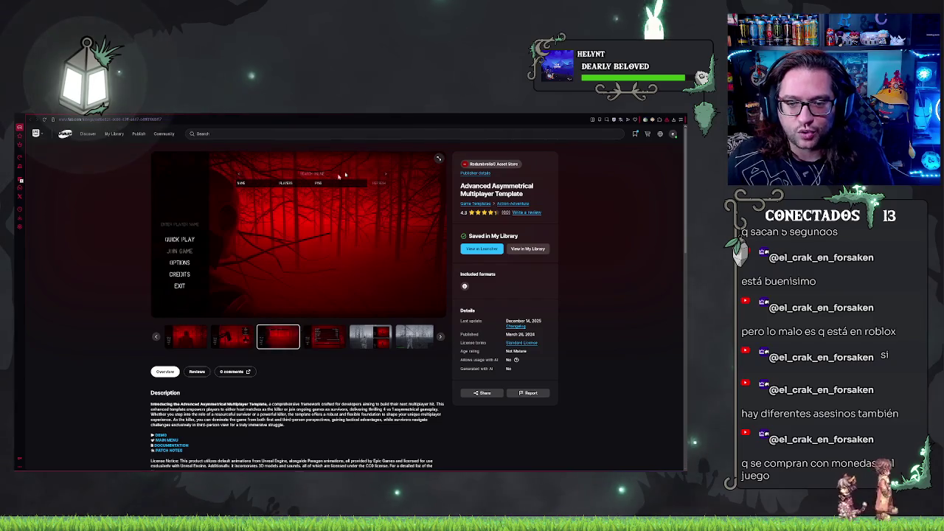
pyautogui.click(325, 337)
pyautogui.click(353, 336)
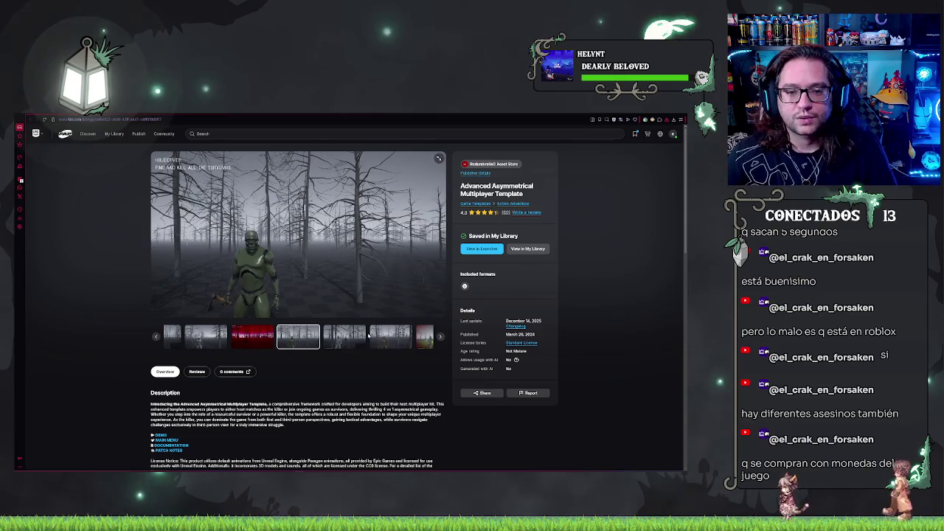
pyautogui.click(369, 339)
pyautogui.click(348, 340)
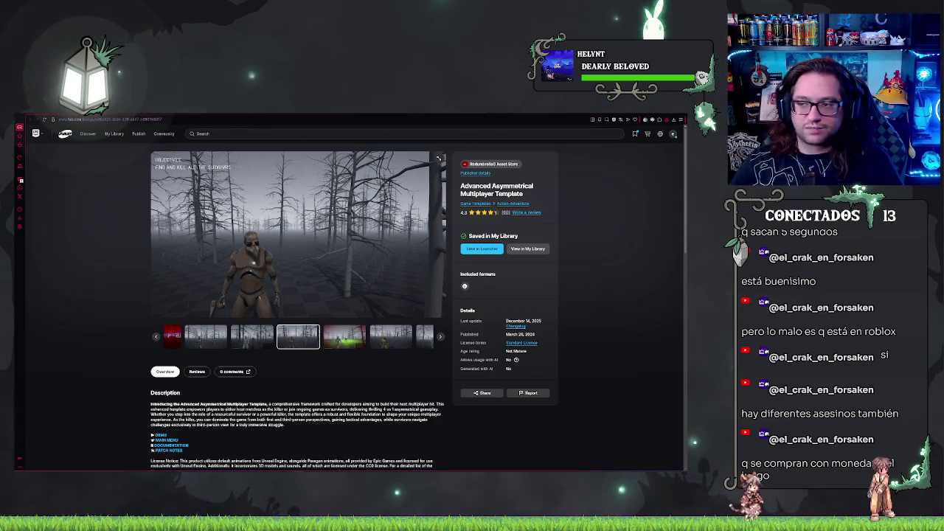
pyautogui.hotkey('alt', 'Tab')
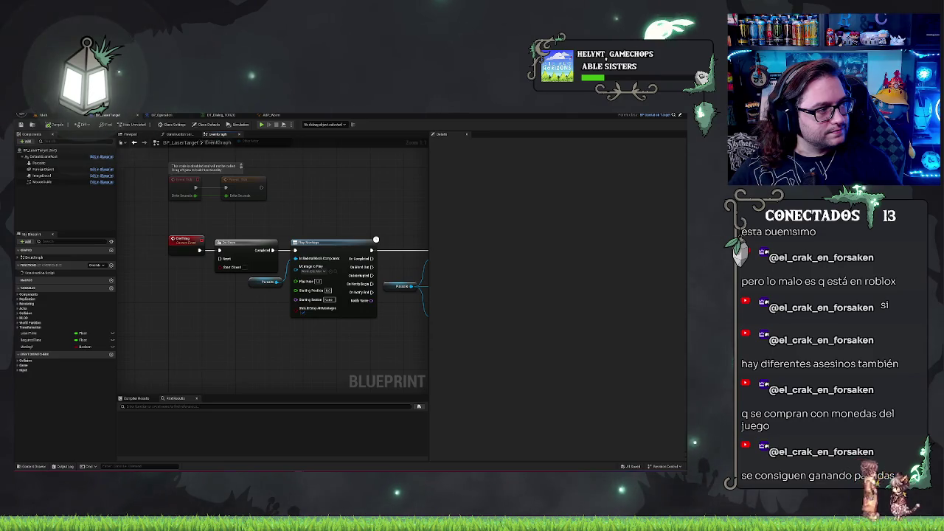
# - Pan to the BeginPlay chain and move the Set Timer by Function Name node right
pyautogui.scroll(-2, 319, 361)
pyautogui.moveTo(319, 361)
pyautogui.mouseDown()
pyautogui.moveTo(185, 336)
pyautogui.moveTo(211, 351)
pyautogui.mouseUp()
pyautogui.moveTo(317, 221); pyautogui.dragTo(365, 298)
pyautogui.scroll(2, 362, 291)
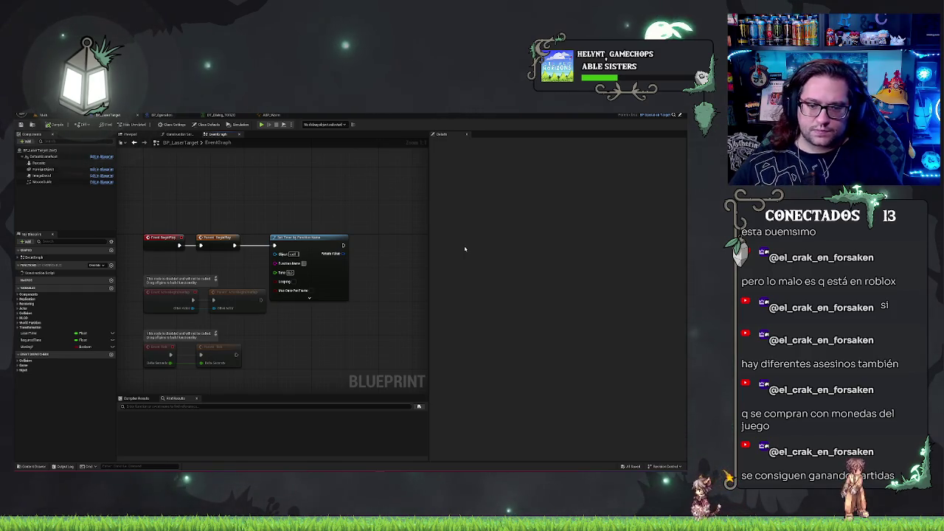
pyautogui.moveTo(289, 295); pyautogui.dragTo(328, 295)
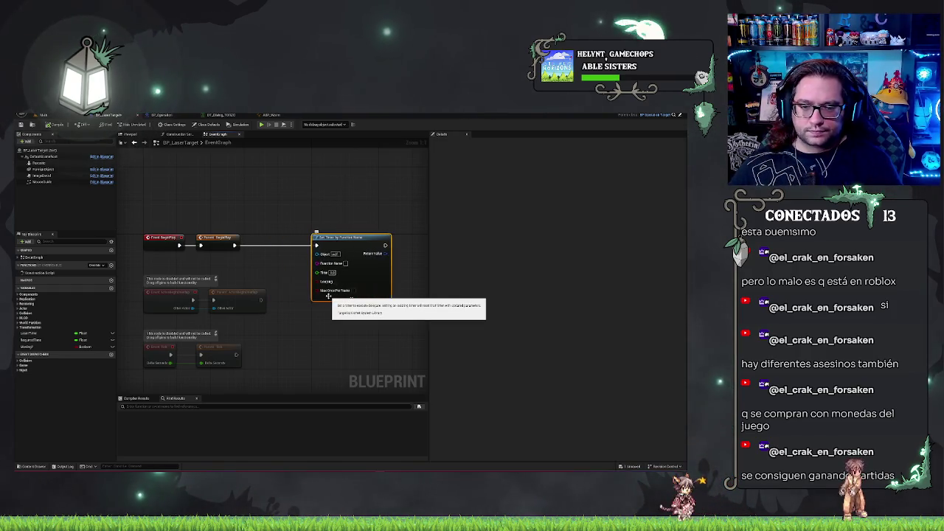
# - Add a Random Integer in Range node and place it above the event row
pyautogui.rightClick(262, 273)
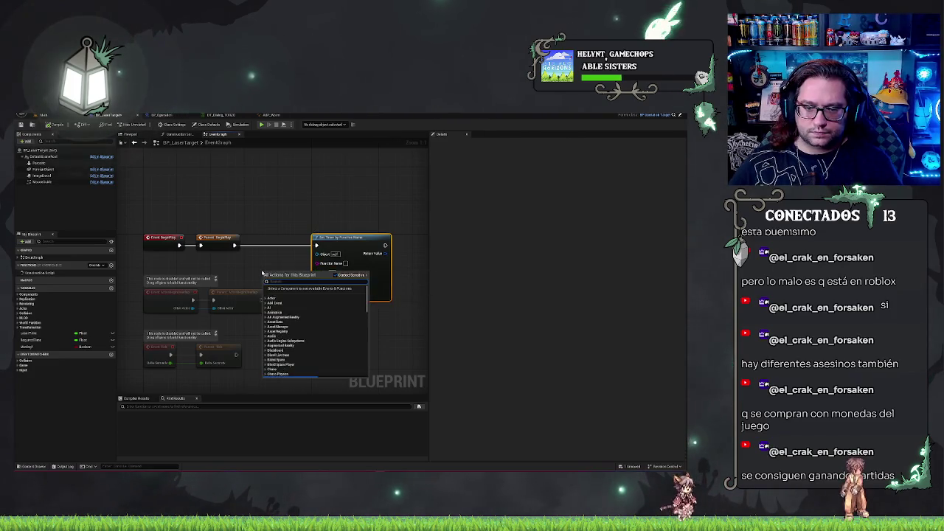
pyautogui.write('random int')
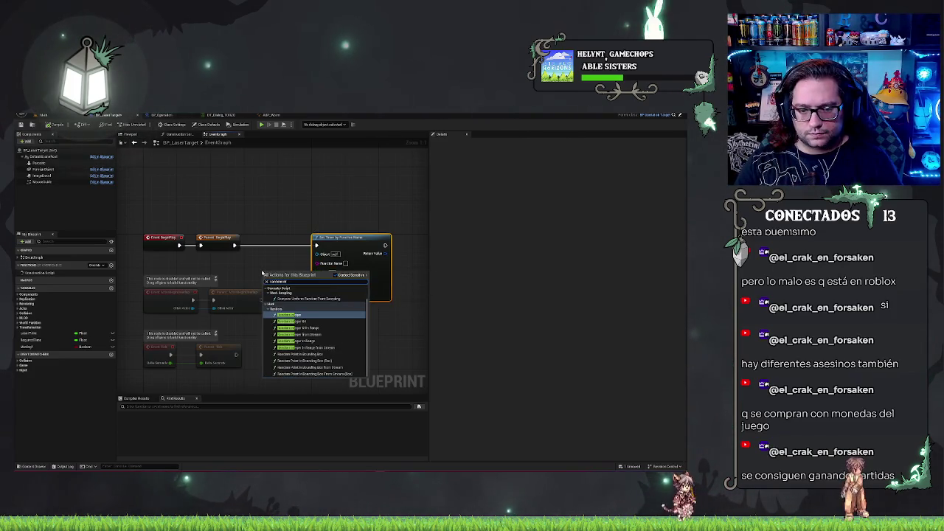
pyautogui.press('Down')
pyautogui.press('Down')
pyautogui.press('Down')
pyautogui.press('Return')
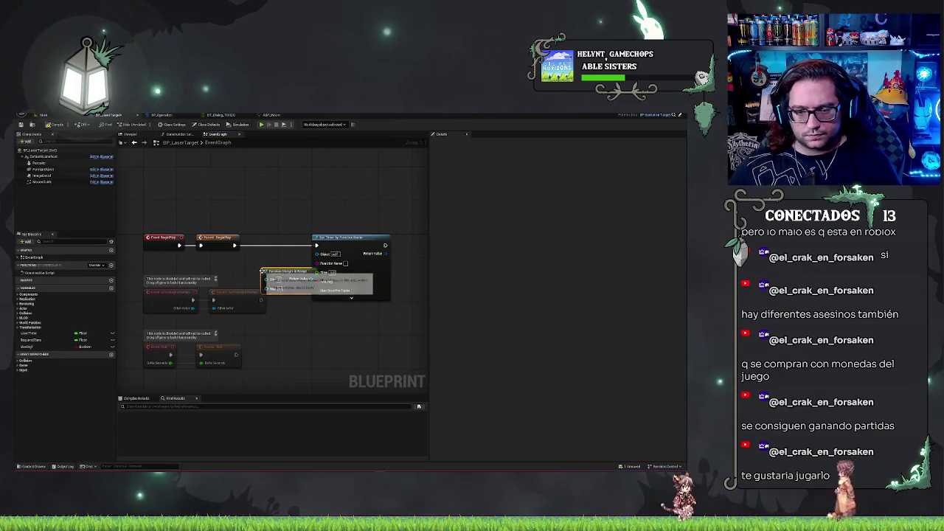
pyautogui.moveTo(298, 273); pyautogui.dragTo(286, 199)
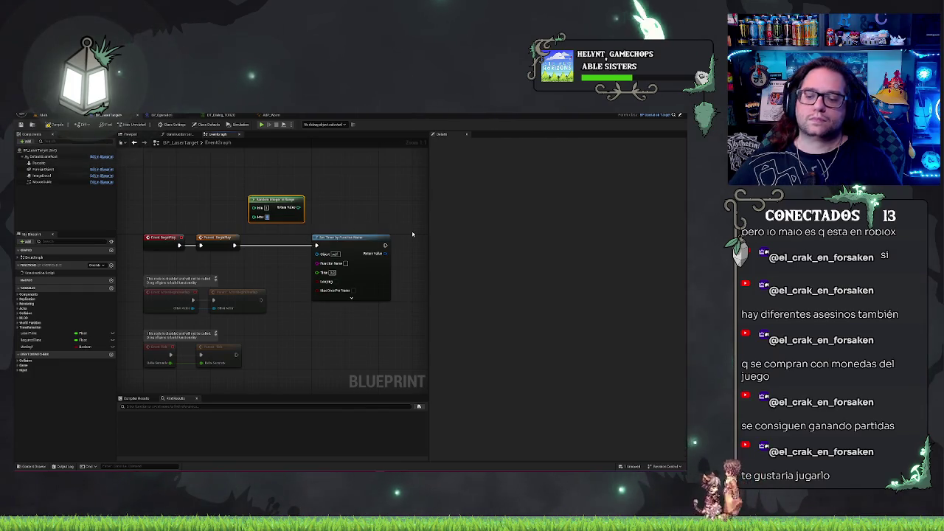
# - Wire the Random Integer's Return Value into Set Timer's Time input through a conversion node
pyautogui.rightClick(298, 207)
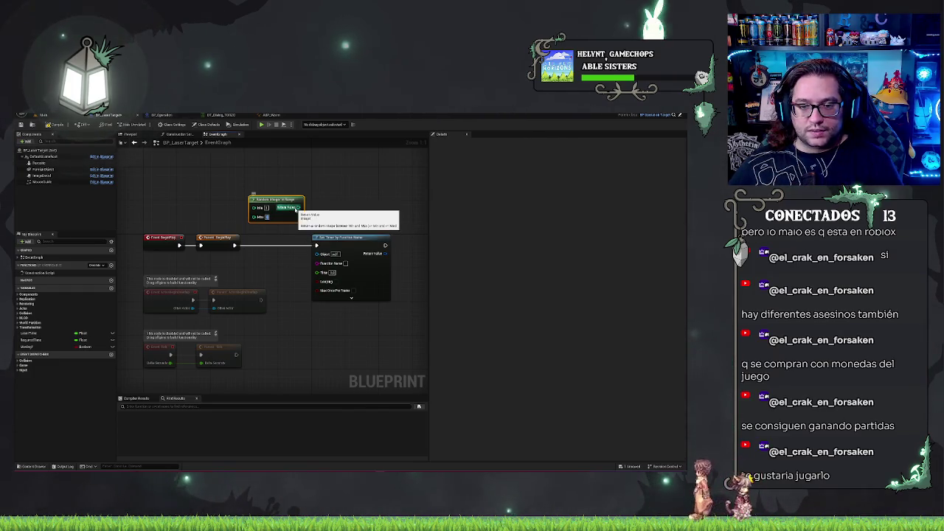
pyautogui.click(315, 195)
pyautogui.moveTo(298, 207); pyautogui.dragTo(317, 271)
pyautogui.moveTo(271, 200); pyautogui.dragTo(244, 258)
pyautogui.moveTo(295, 218); pyautogui.dragTo(300, 273)
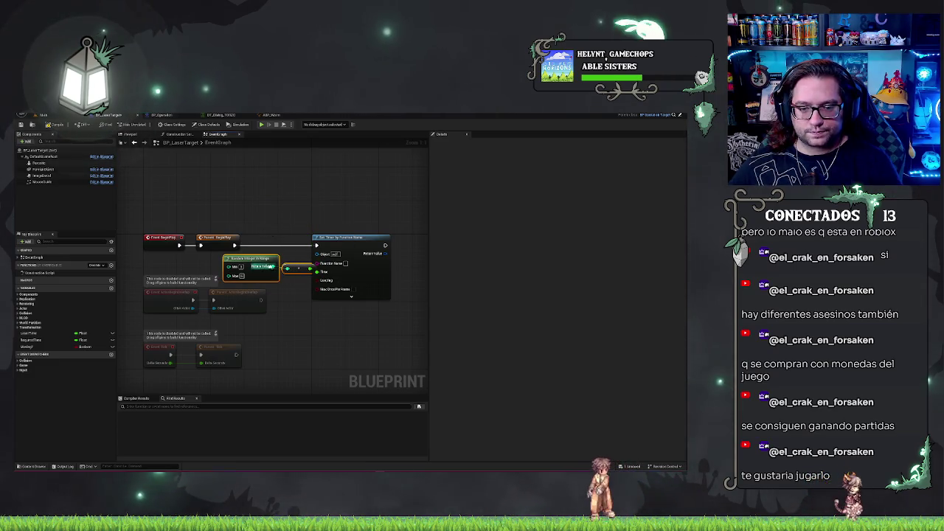
# - Select the BeginPlay, Random Integer and Set Timer nodes and straighten their wires with Q
pyautogui.click(370, 280)
pyautogui.moveTo(370, 279); pyautogui.dragTo(382, 280)
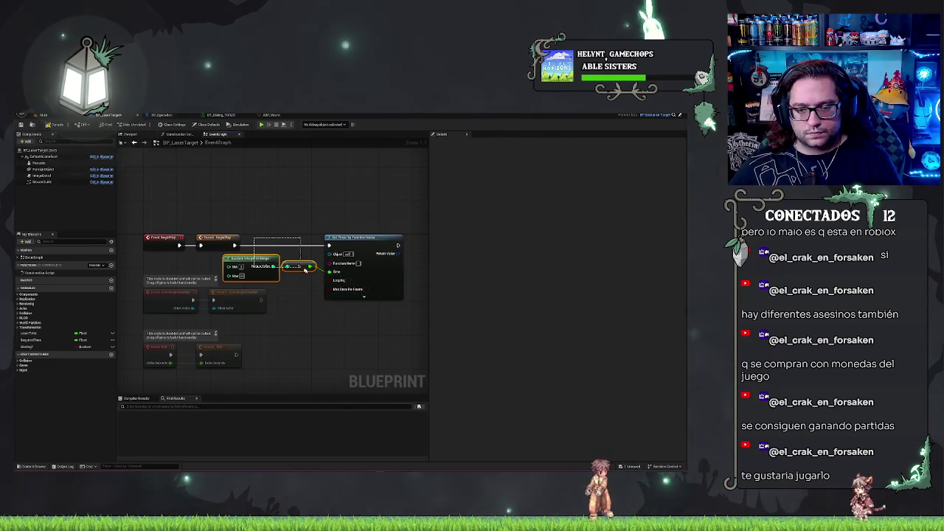
pyautogui.hotkey('ctrl', 'z')
pyautogui.moveTo(157, 206); pyautogui.dragTo(406, 301)
pyautogui.press('q')
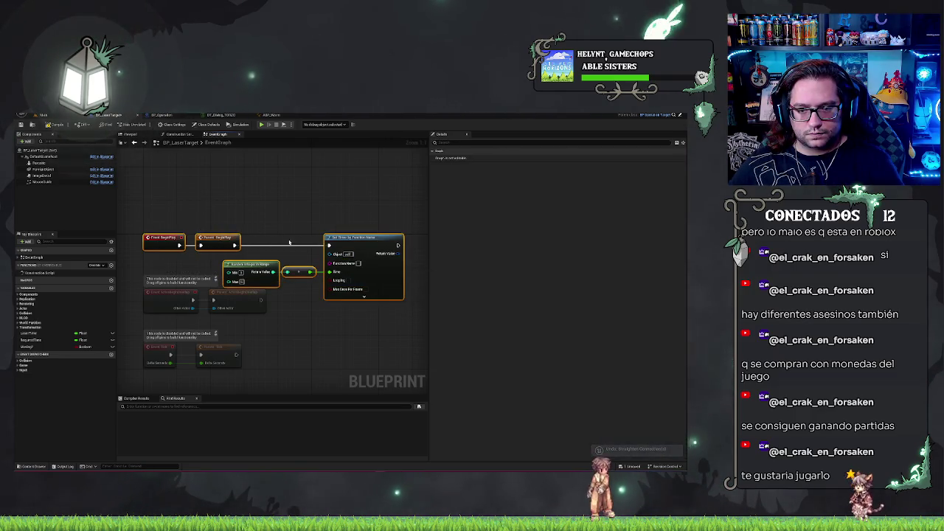
# - Delete the unused Event Tick nodes and promote Set Timer's Return Value to an ActiveTimer variable
pyautogui.moveTo(261, 384); pyautogui.dragTo(157, 308)
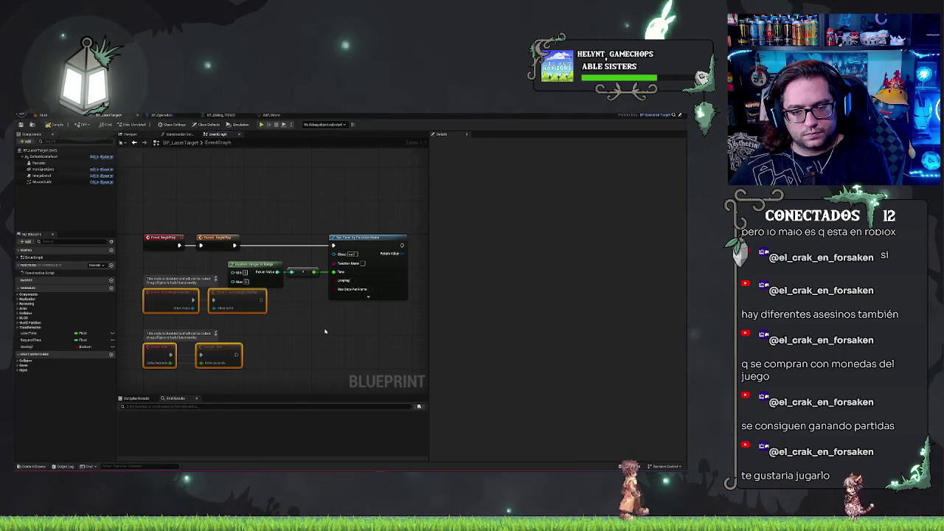
pyautogui.press('Delete')
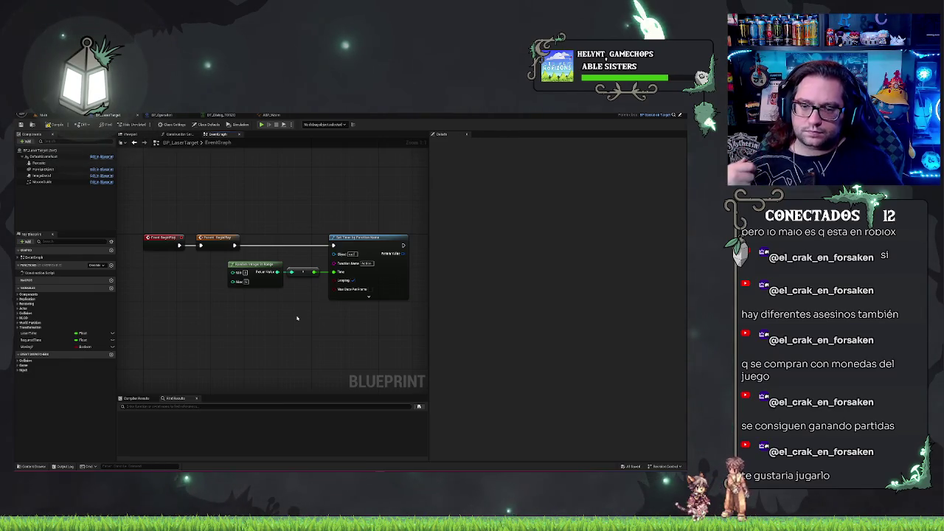
pyautogui.moveTo(330, 300); pyautogui.dragTo(258, 301)
pyautogui.moveTo(336, 256); pyautogui.dragTo(345, 260)
pyautogui.click(381, 291)
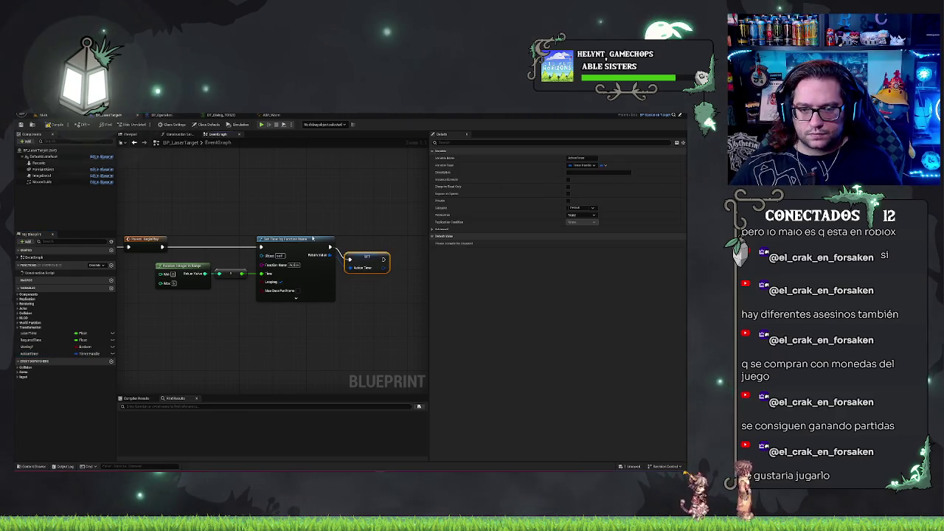
pyautogui.moveTo(272, 338)
pyautogui.mouseDown()
pyautogui.moveTo(309, 323)
pyautogui.moveTo(383, 232)
pyautogui.mouseUp()
pyautogui.scroll(-3, 308, 323)
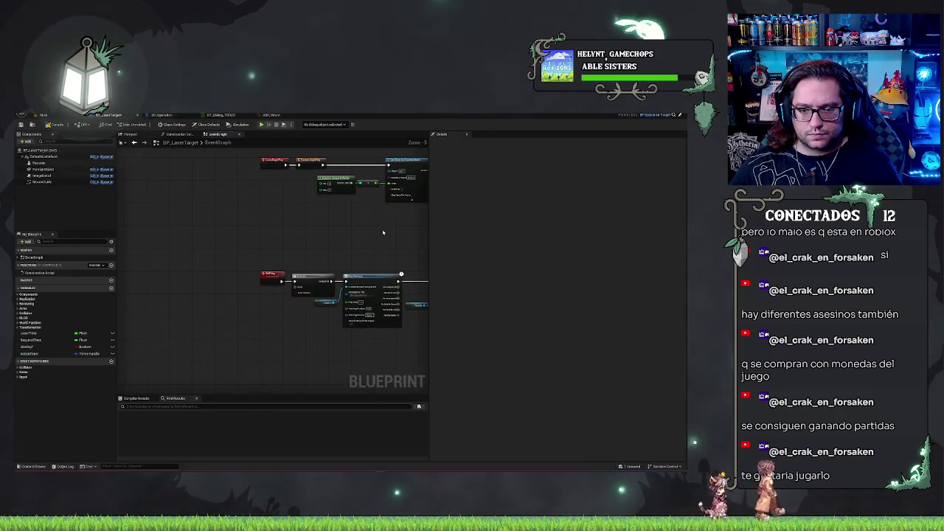
# - Add a Custom Event named Action and position it in view
pyautogui.rightClick(283, 343)
pyautogui.write('custom')
pyautogui.press('Return')
pyautogui.write('Activate')
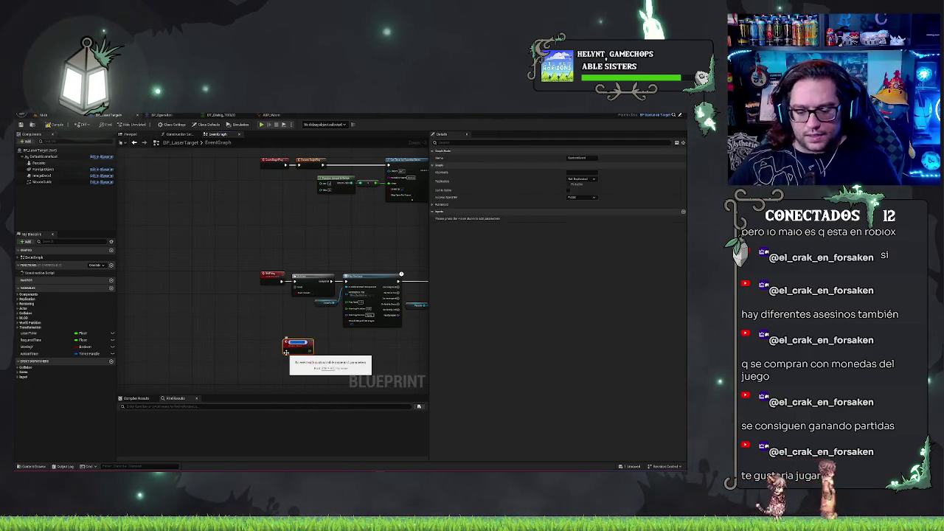
pyautogui.press('Return')
pyautogui.scroll(2, 286, 353)
pyautogui.moveTo(291, 345)
pyautogui.mouseDown()
pyautogui.moveTo(271, 366)
pyautogui.moveTo(266, 317)
pyautogui.moveTo(158, 322)
pyautogui.moveTo(226, 396)
pyautogui.moveTo(329, 277)
pyautogui.mouseUp()
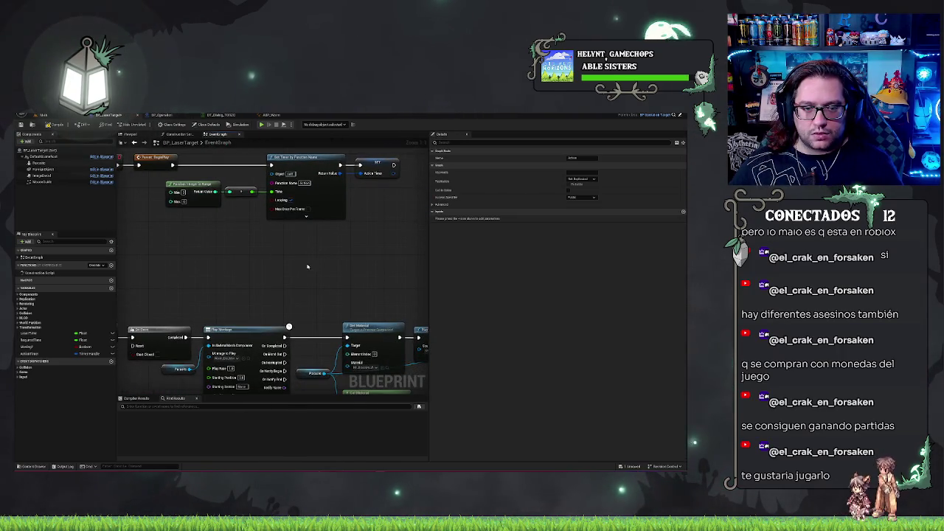
pyautogui.moveTo(306, 266); pyautogui.dragTo(424, 147)
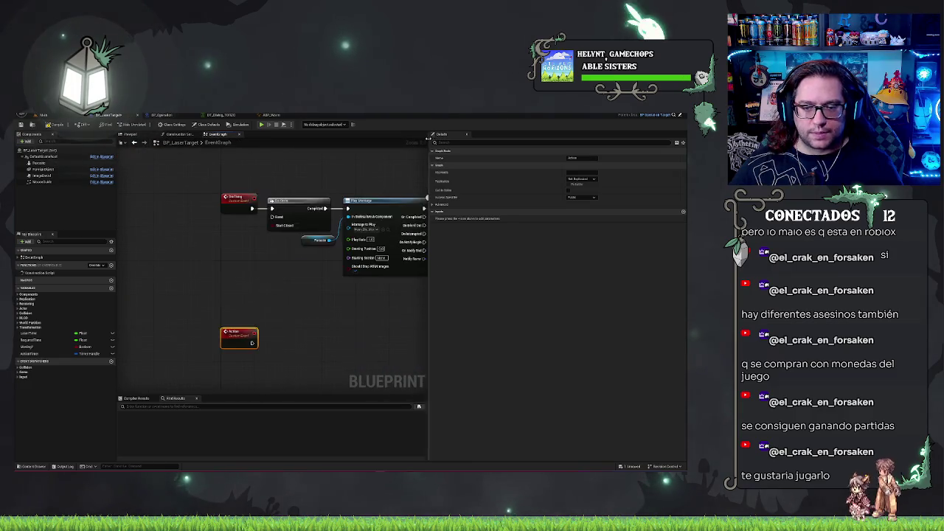
# - Get the Action Timer variable and add a Pause Timer by Handle node beside the Action event
pyautogui.moveTo(54, 354)
pyautogui.mouseDown()
pyautogui.moveTo(256, 371)
pyautogui.moveTo(270, 343)
pyautogui.mouseUp()
pyautogui.write('pause')
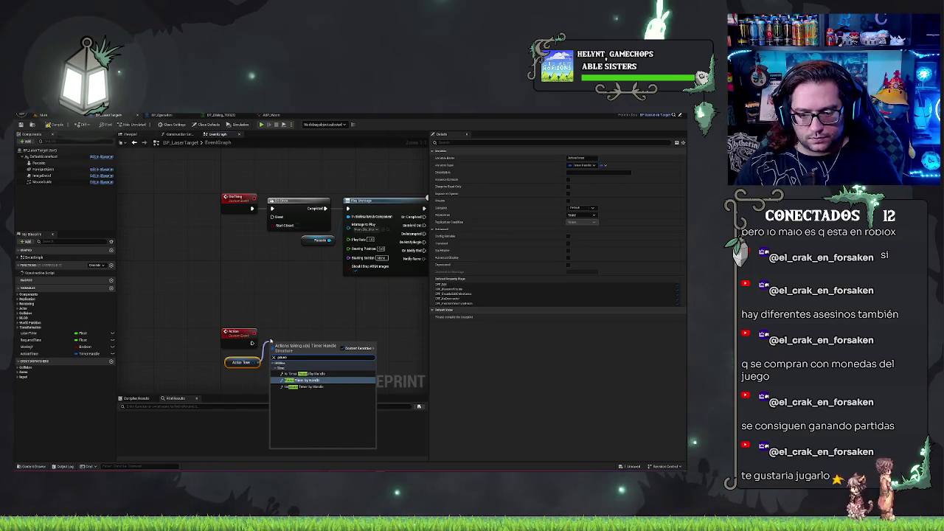
pyautogui.press('Return')
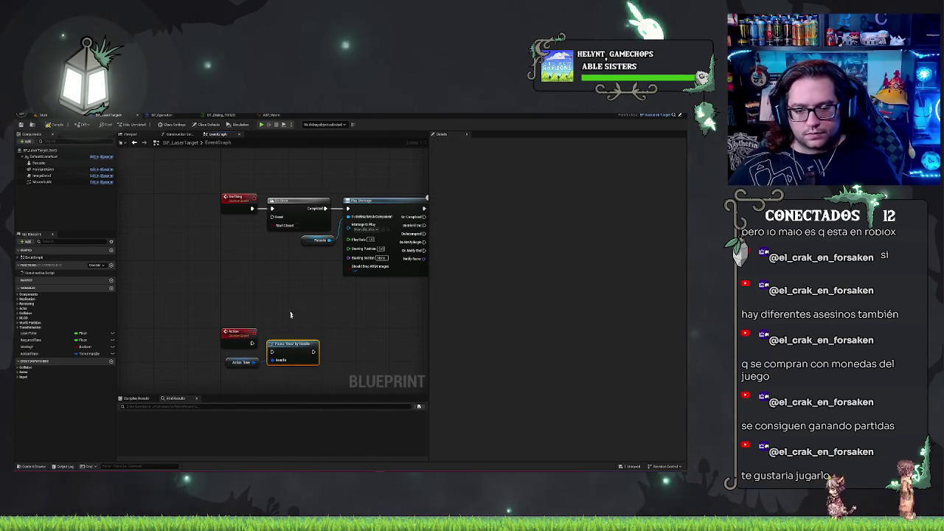
pyautogui.moveTo(296, 344)
pyautogui.mouseDown()
pyautogui.moveTo(304, 335)
pyautogui.moveTo(301, 352)
pyautogui.mouseUp()
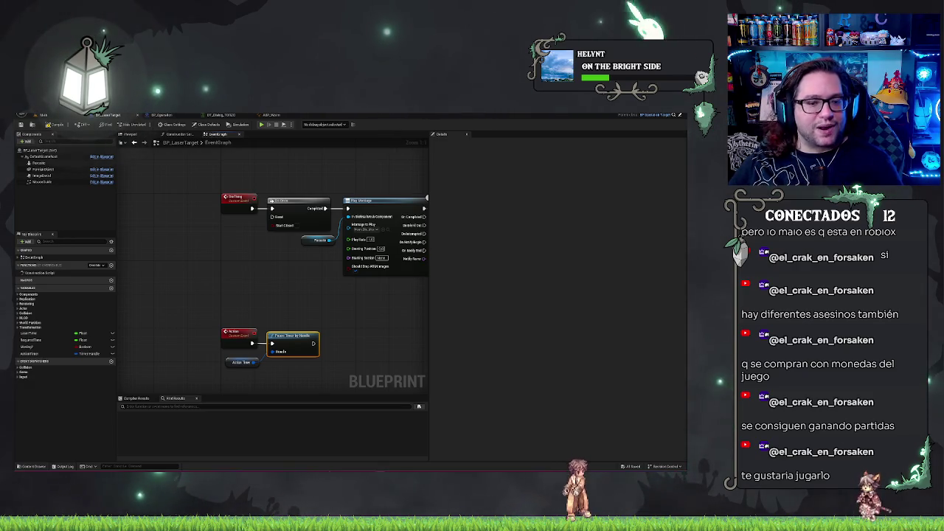
pyautogui.click(291, 311)
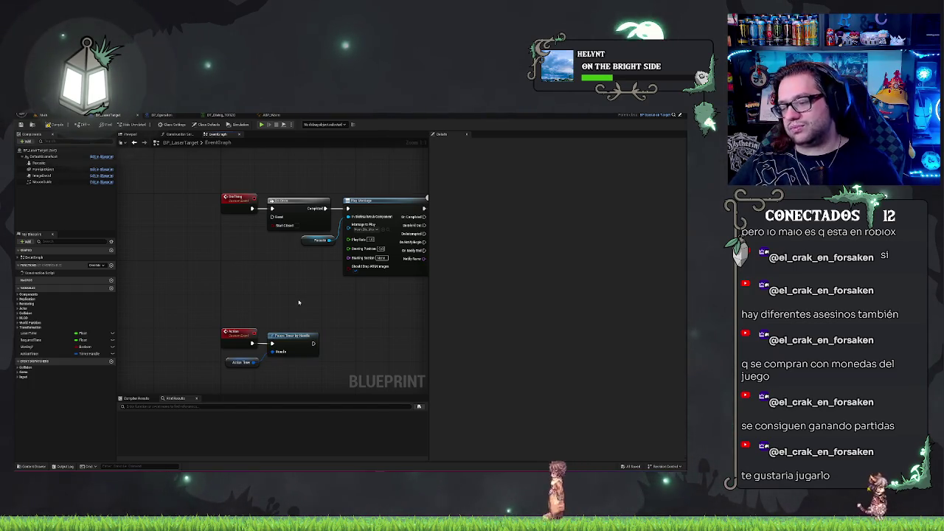
pyautogui.moveTo(320, 318); pyautogui.dragTo(240, 310)
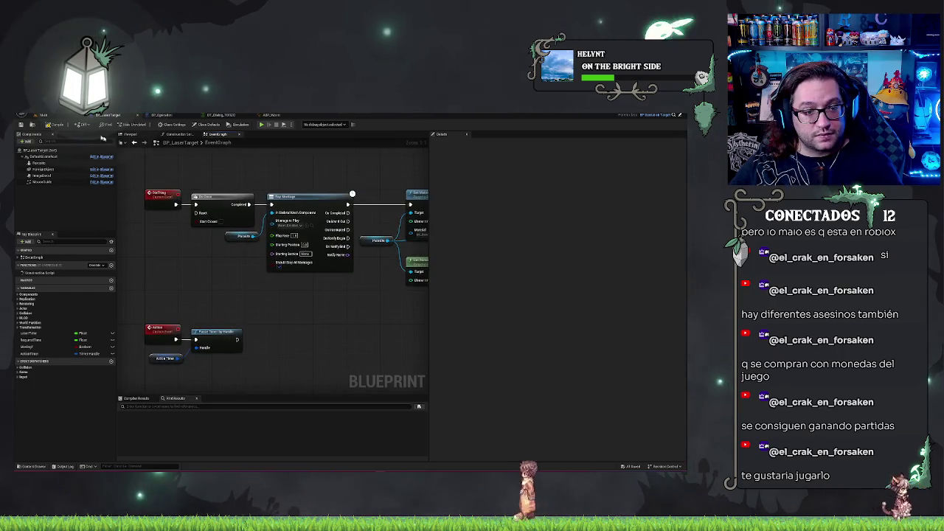
pyautogui.click(22, 124)
pyautogui.moveTo(321, 307)
pyautogui.mouseDown()
pyautogui.moveTo(216, 302)
pyautogui.moveTo(196, 313)
pyautogui.mouseUp()
pyautogui.click(372, 259)
pyautogui.moveTo(386, 309); pyautogui.dragTo(265, 291)
pyautogui.moveTo(269, 219); pyautogui.dragTo(277, 218)
pyautogui.moveTo(369, 340)
pyautogui.mouseDown()
pyautogui.moveTo(167, 335)
pyautogui.moveTo(181, 334)
pyautogui.mouseUp()
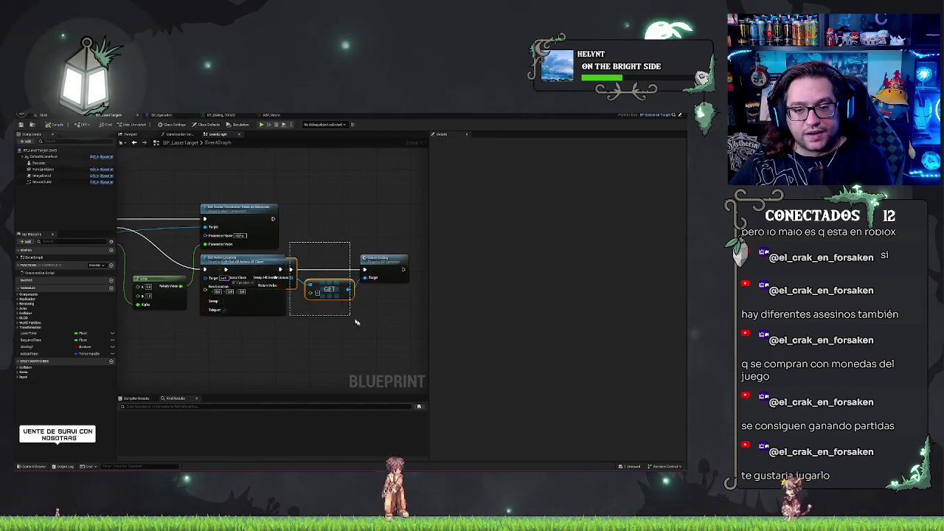
pyautogui.moveTo(297, 249); pyautogui.dragTo(393, 332)
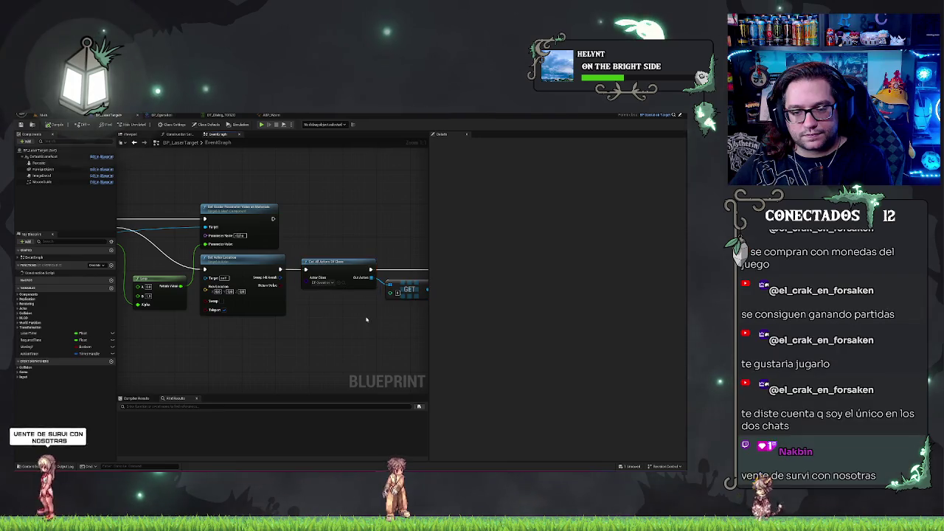
pyautogui.scroll(-2, 331, 329)
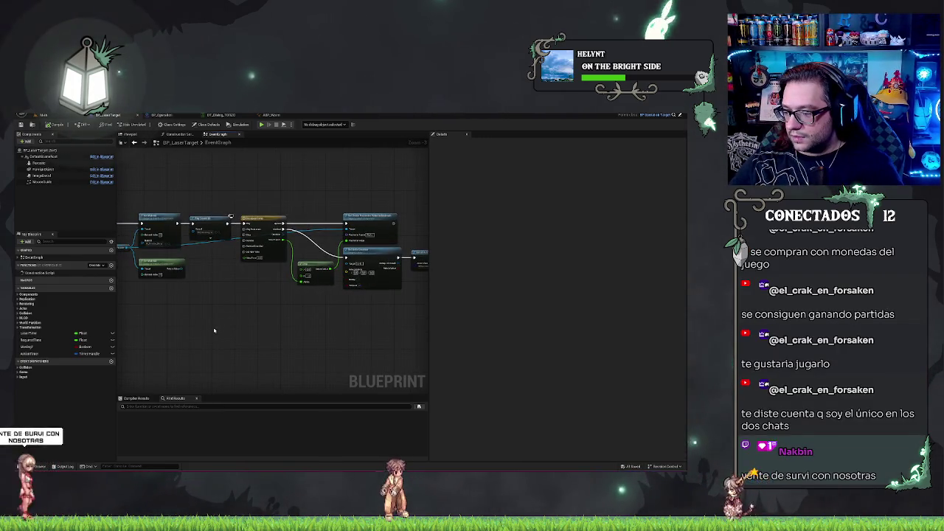
pyautogui.scroll(-2, 329, 322)
pyautogui.scroll(2, 303, 323)
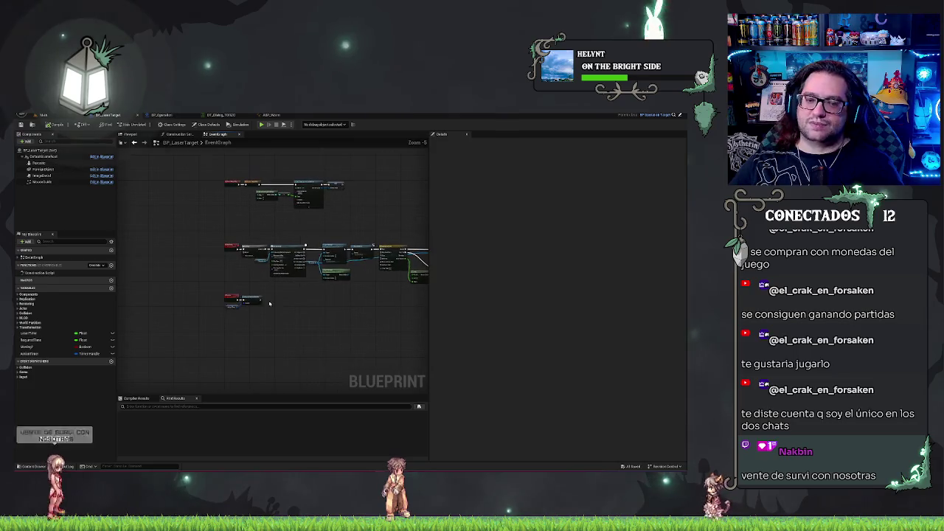
pyautogui.moveTo(292, 290); pyautogui.dragTo(239, 314)
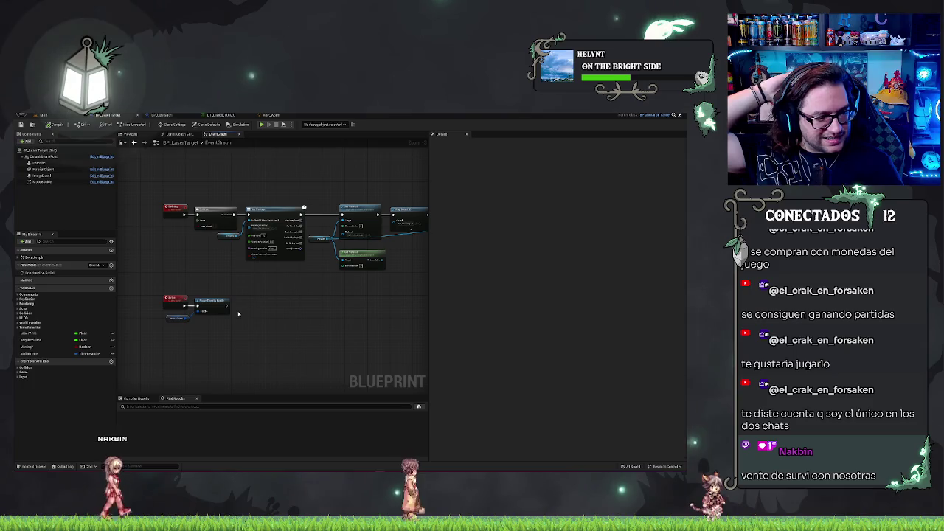
pyautogui.moveTo(179, 295)
pyautogui.mouseDown()
pyautogui.moveTo(225, 299)
pyautogui.moveTo(278, 256)
pyautogui.mouseUp()
pyautogui.scroll(2, 278, 256)
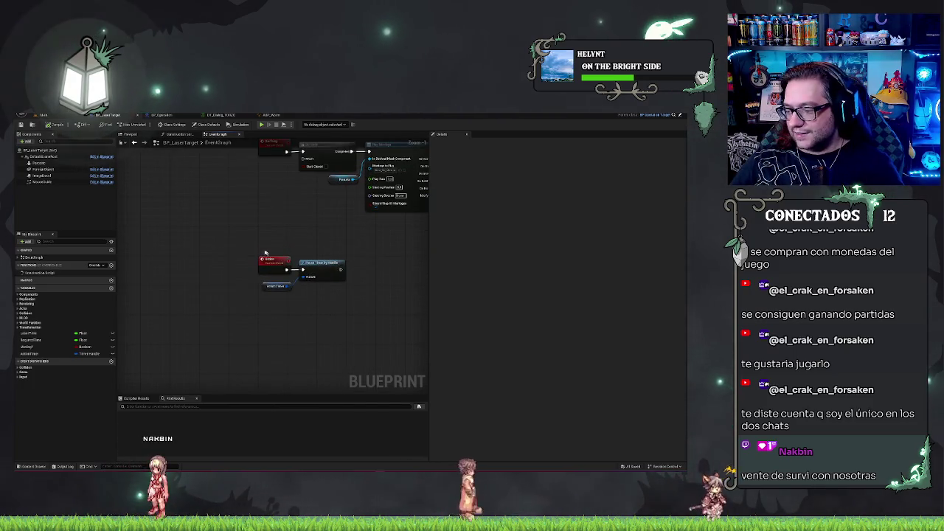
pyautogui.moveTo(313, 219)
pyautogui.mouseDown()
pyautogui.moveTo(249, 223)
pyautogui.moveTo(246, 237)
pyautogui.mouseUp()
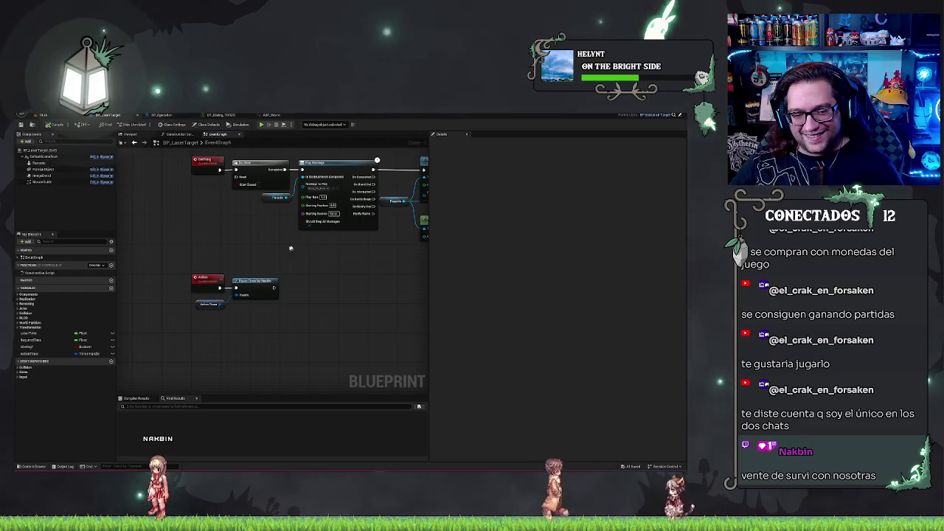
pyautogui.moveTo(280, 250); pyautogui.dragTo(397, 259)
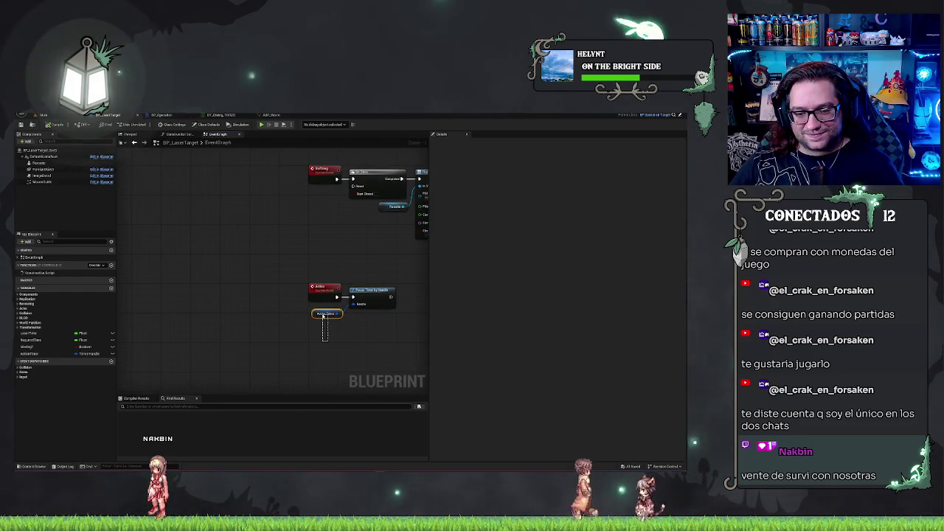
pyautogui.click(324, 314)
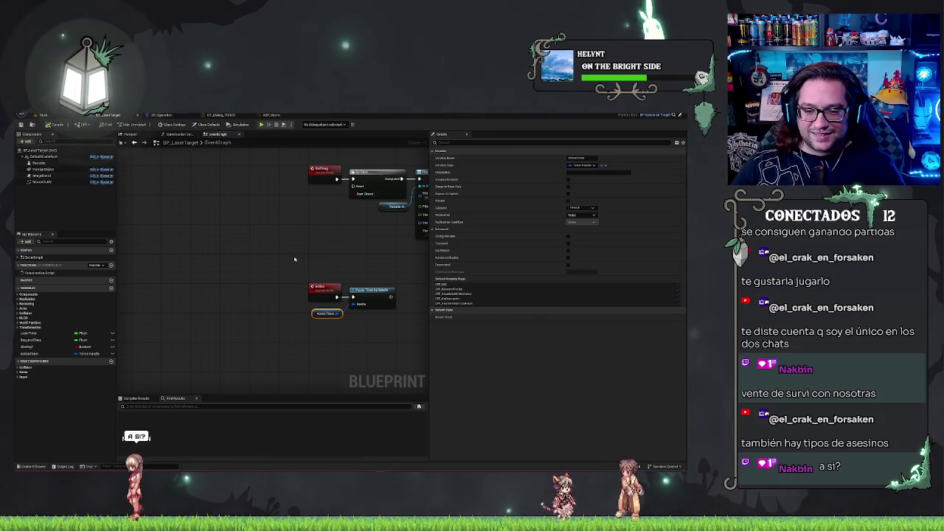
pyautogui.moveTo(295, 259); pyautogui.dragTo(398, 332)
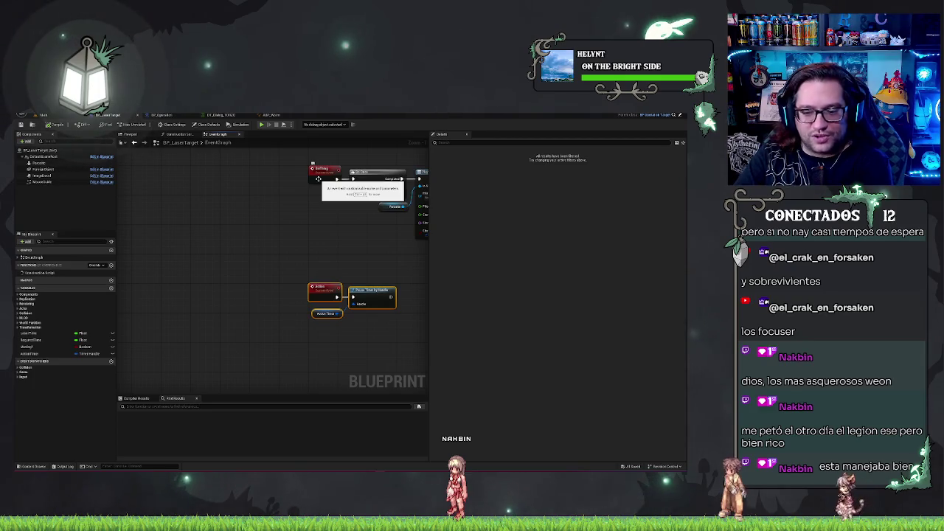
pyautogui.click(364, 265)
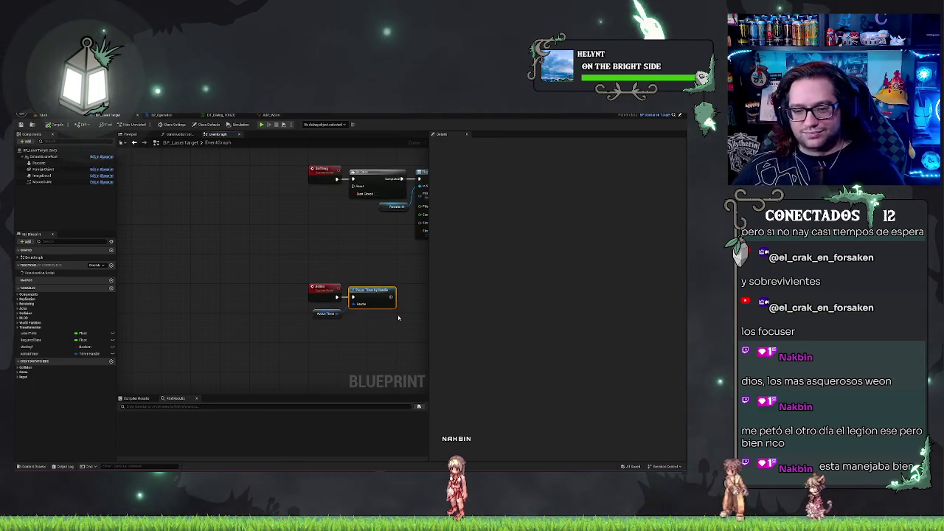
pyautogui.moveTo(362, 250); pyautogui.dragTo(223, 280)
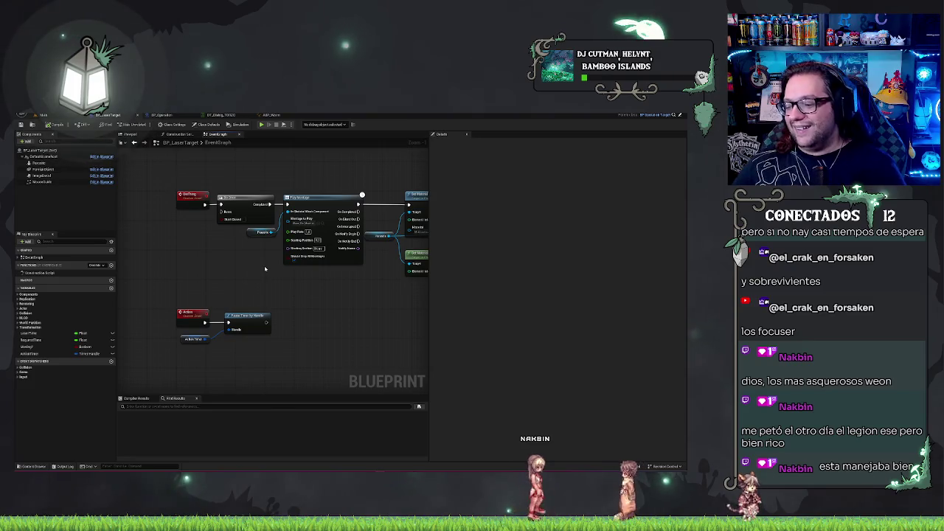
pyautogui.moveTo(254, 281); pyautogui.dragTo(267, 283)
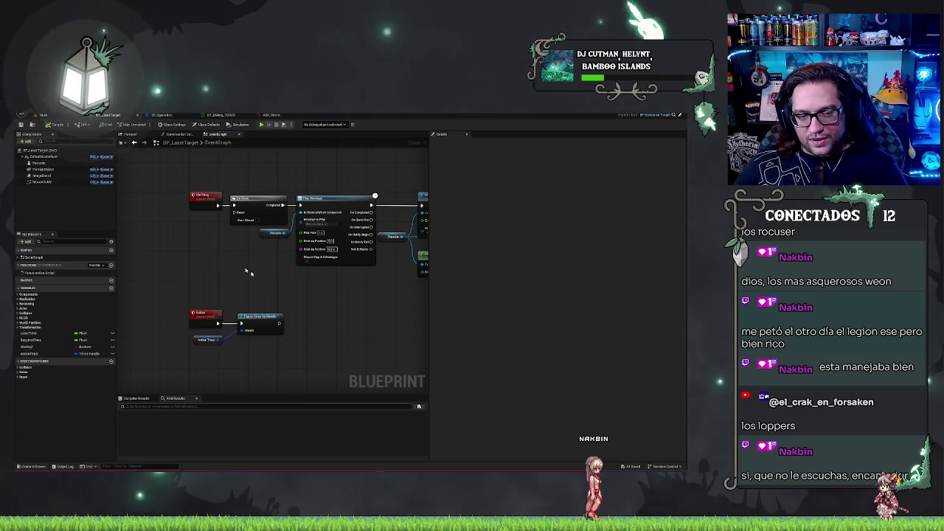
pyautogui.moveTo(256, 277); pyautogui.dragTo(261, 268)
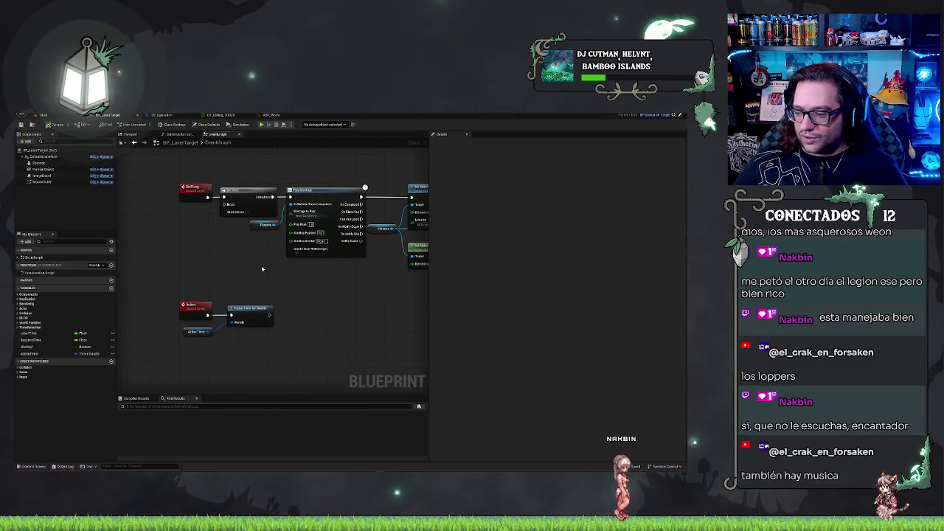
pyautogui.scroll(2, 291, 286)
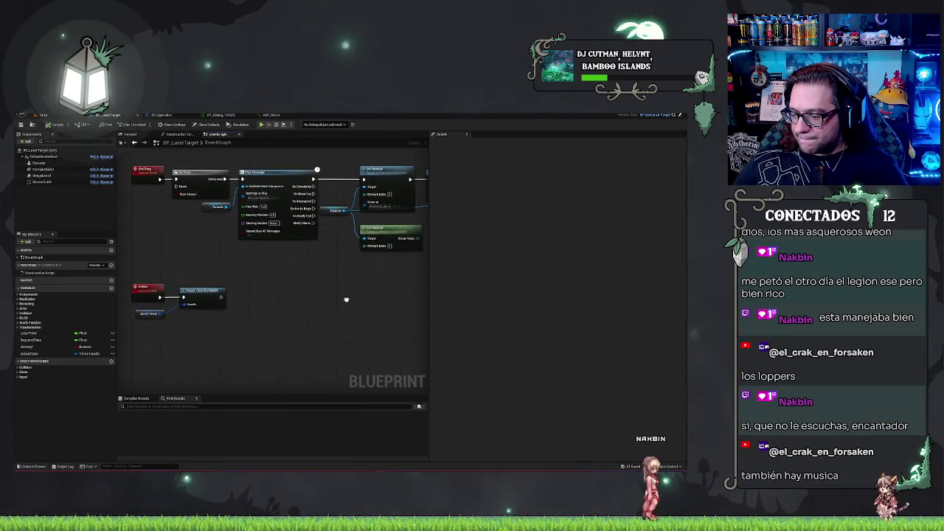
pyautogui.scroll(-2, 335, 288)
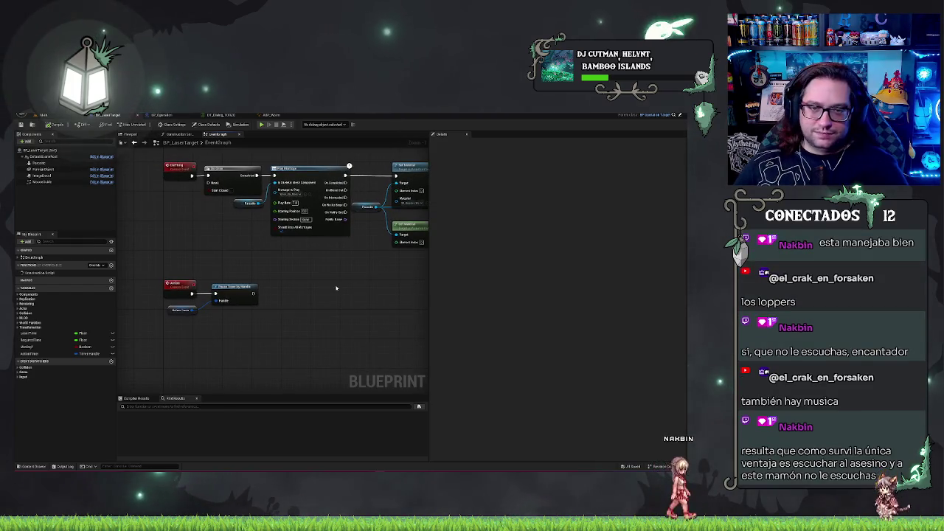
pyautogui.moveTo(313, 277)
pyautogui.mouseDown()
pyautogui.moveTo(270, 297)
pyautogui.moveTo(175, 268)
pyautogui.mouseUp()
pyautogui.moveTo(331, 285)
pyautogui.mouseDown()
pyautogui.moveTo(279, 316)
pyautogui.moveTo(383, 302)
pyautogui.moveTo(327, 289)
pyautogui.mouseUp()
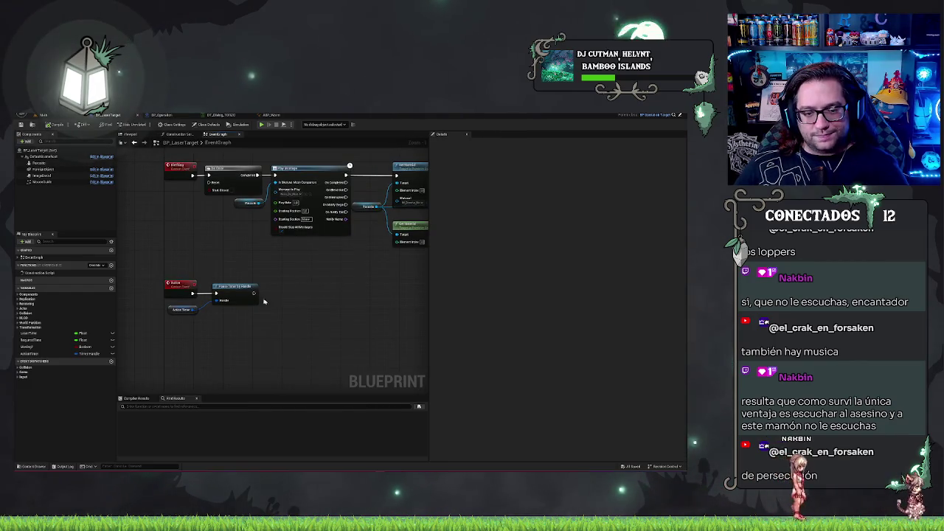
pyautogui.scroll(1, 308, 316)
pyautogui.moveTo(247, 296); pyautogui.dragTo(280, 330)
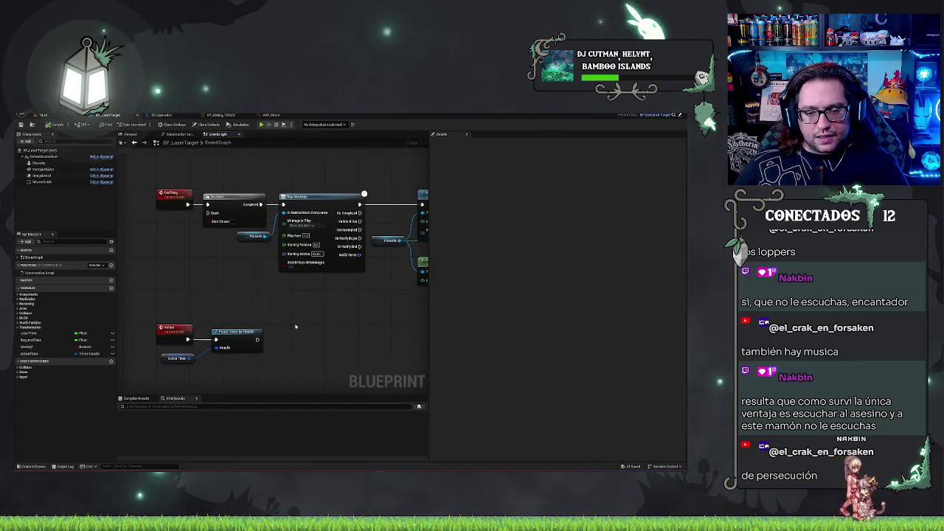
pyautogui.moveTo(268, 142)
pyautogui.mouseDown()
pyautogui.moveTo(281, 277)
pyautogui.moveTo(289, 80)
pyautogui.mouseUp()
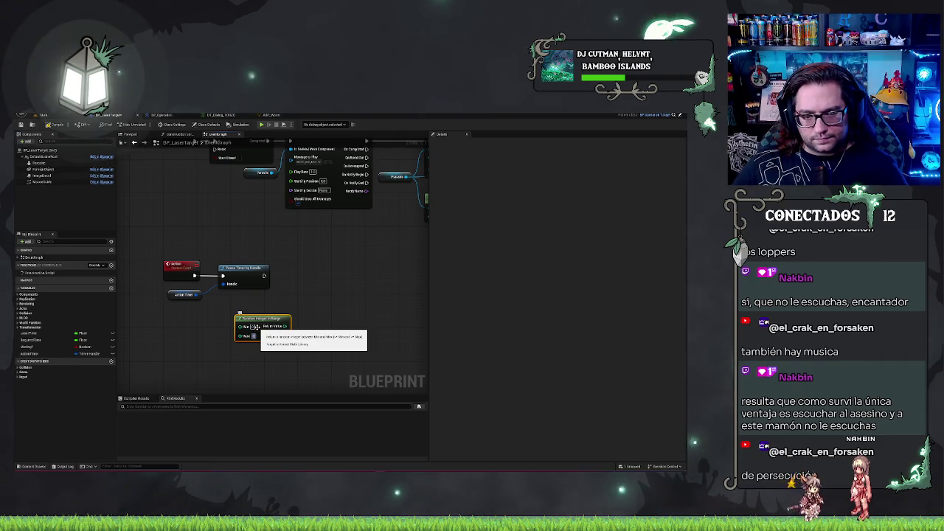
# - Place the Random Integer in Range node below the timers and add a > comparison from it
pyautogui.moveTo(271, 322)
pyautogui.mouseDown()
pyautogui.moveTo(266, 305)
pyautogui.moveTo(288, 319)
pyautogui.mouseUp()
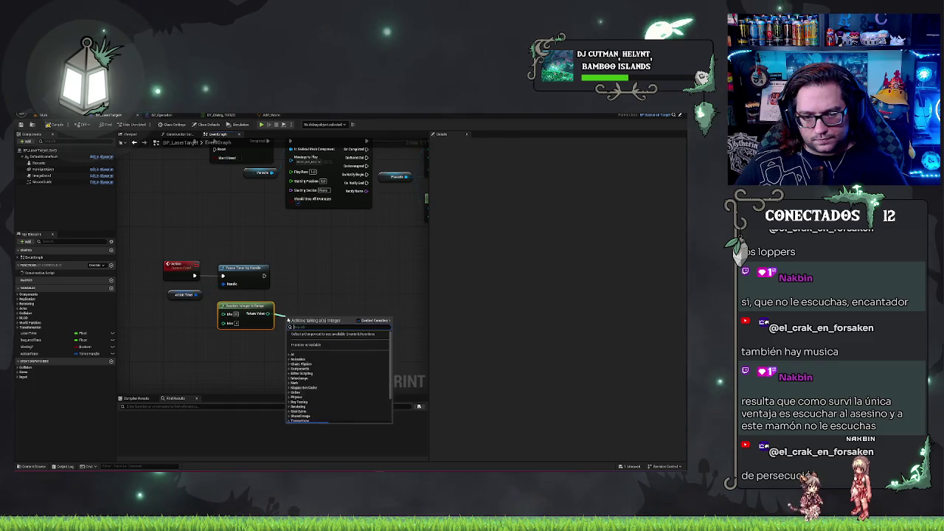
pyautogui.write('>')
pyautogui.press('Return')
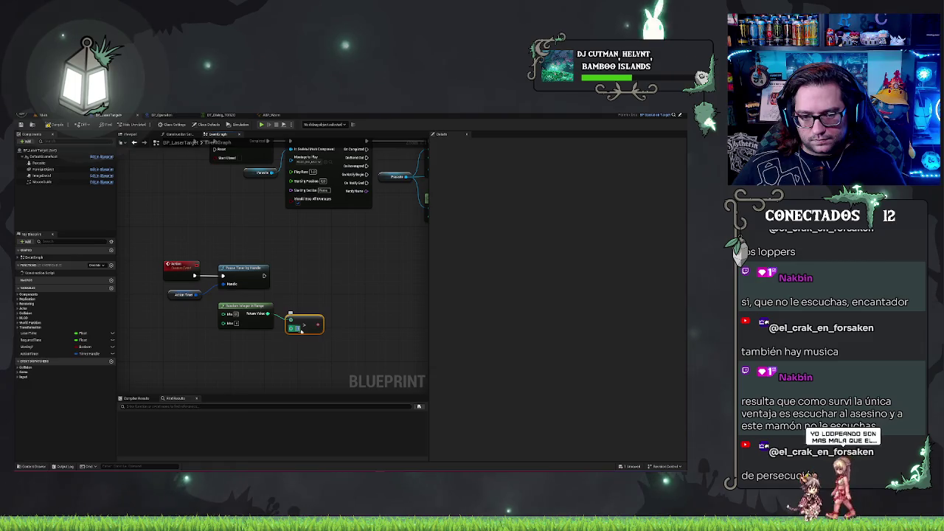
pyautogui.click(356, 305)
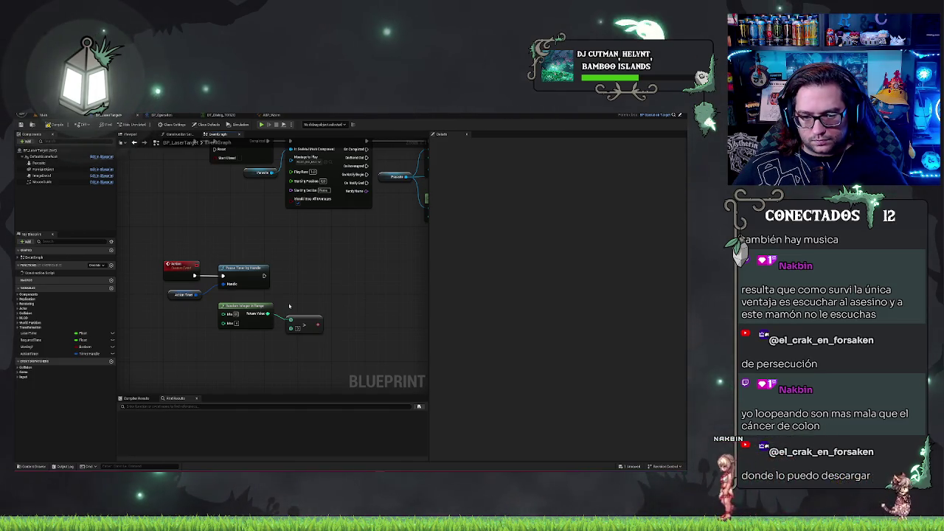
# - Add a Branch after Pause Timer by Handle, wire it, and shift the comparison nodes left
pyautogui.click(329, 270)
pyautogui.moveTo(332, 276); pyautogui.dragTo(262, 277)
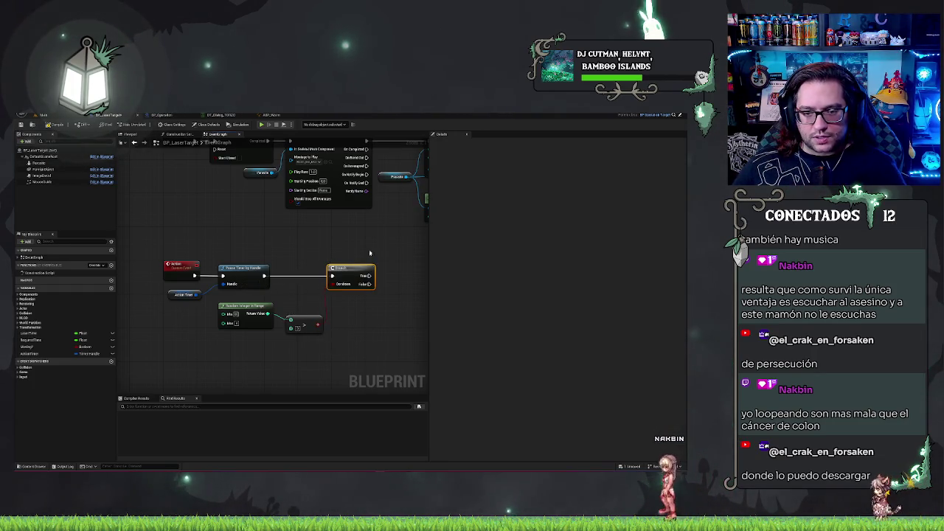
pyautogui.moveTo(361, 273); pyautogui.dragTo(340, 273)
pyautogui.moveTo(204, 316)
pyautogui.mouseDown()
pyautogui.moveTo(312, 325)
pyautogui.moveTo(273, 315)
pyautogui.moveTo(291, 315)
pyautogui.mouseUp()
pyautogui.click(310, 324)
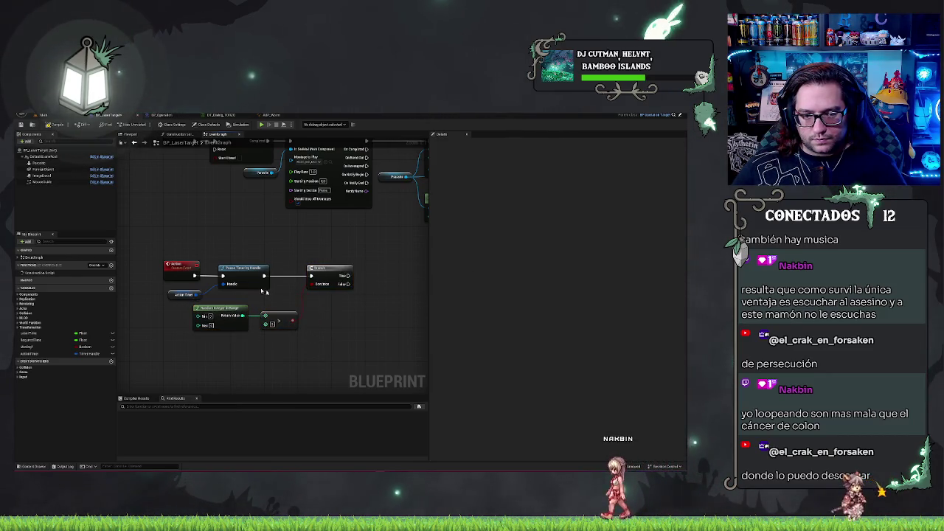
# - Nudge the Action Timer node up, collapse the components list, and check another blueprint's graph
pyautogui.moveTo(171, 294); pyautogui.dragTo(172, 290)
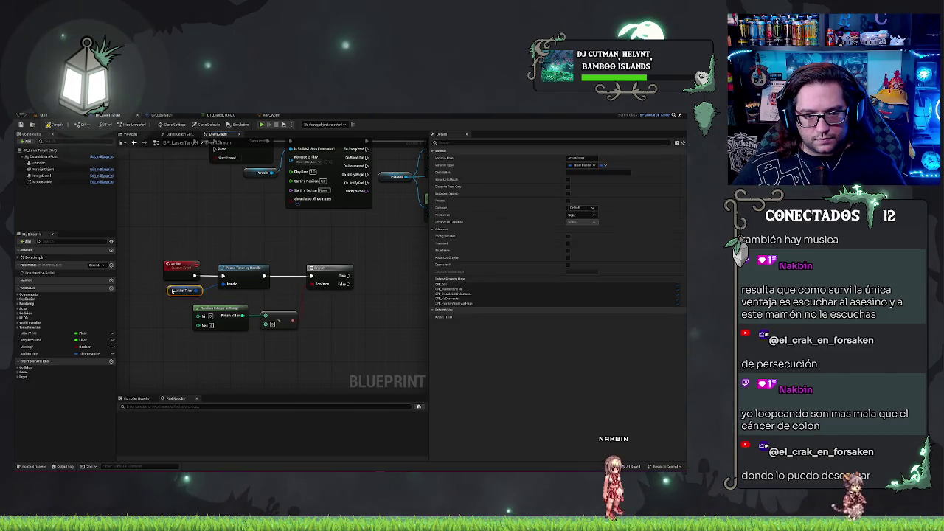
pyautogui.click(42, 134)
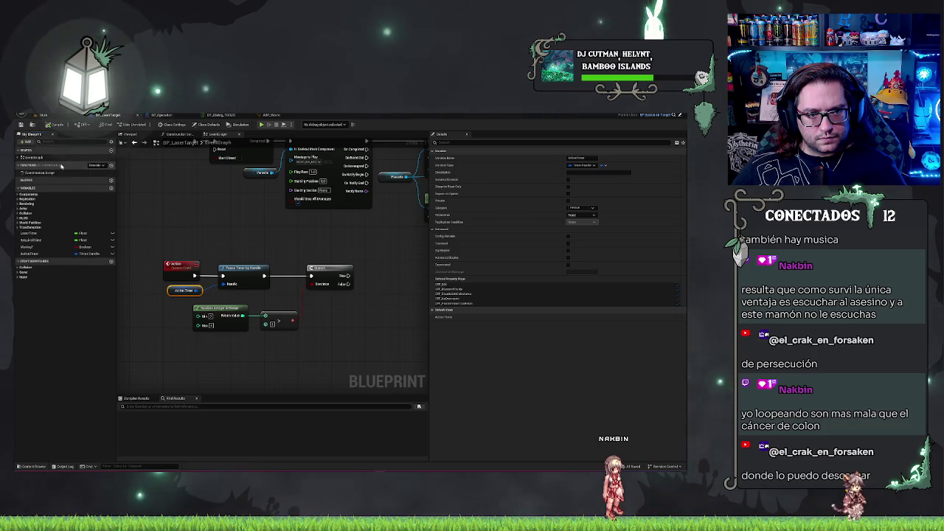
pyautogui.click(191, 241)
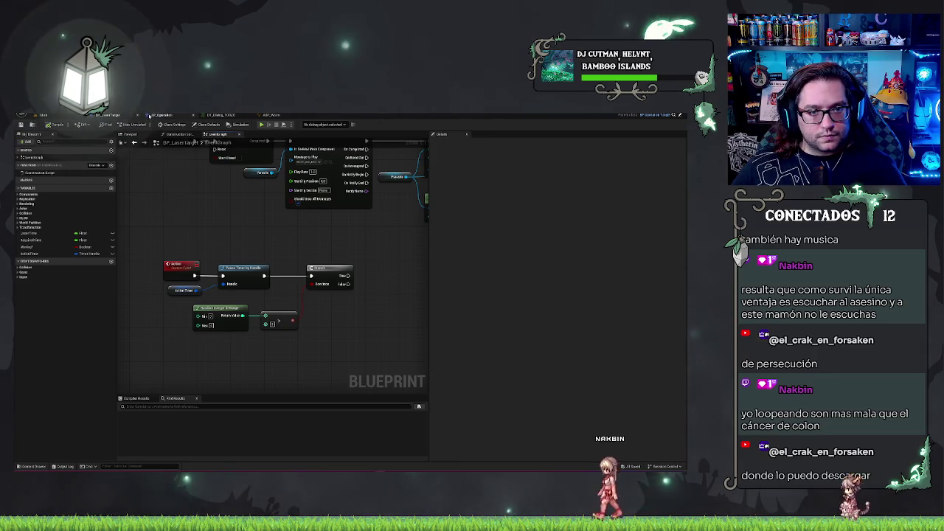
pyautogui.click(151, 116)
pyautogui.click(110, 115)
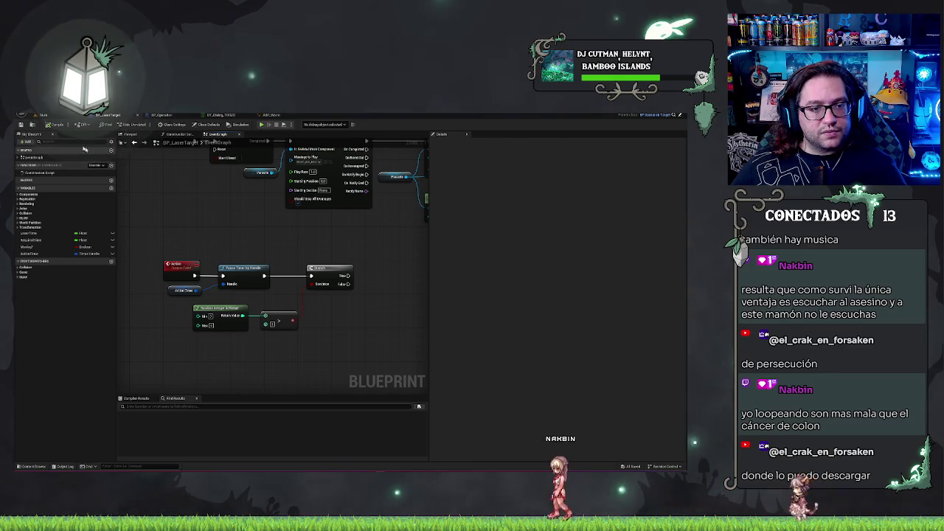
pyautogui.click(74, 116)
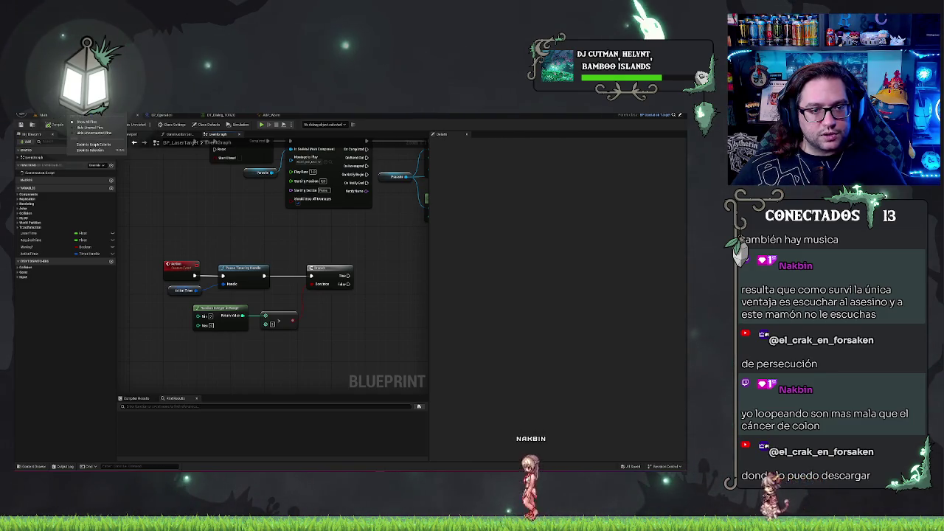
# - Switch to BP_LaserTarget's 3D viewport and select the actor's root component
pyautogui.click(28, 142)
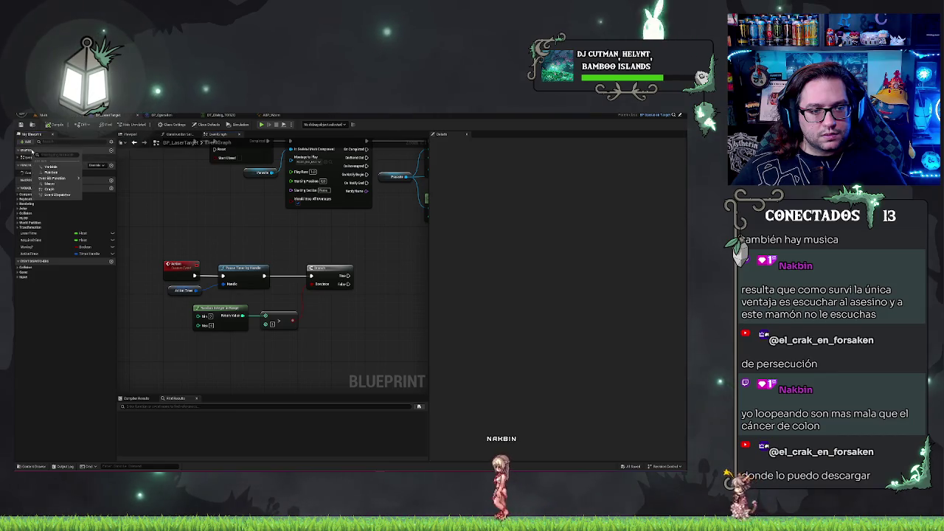
pyautogui.press('Escape')
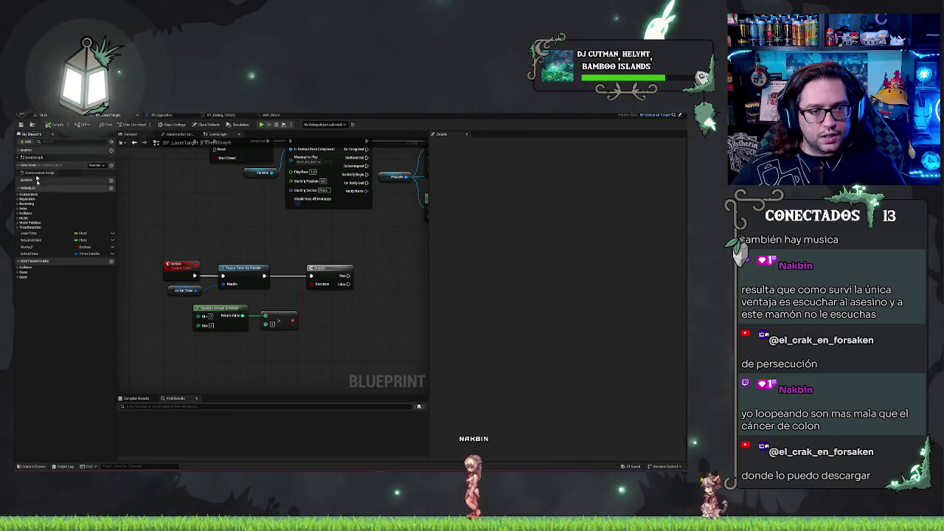
pyautogui.click(130, 134)
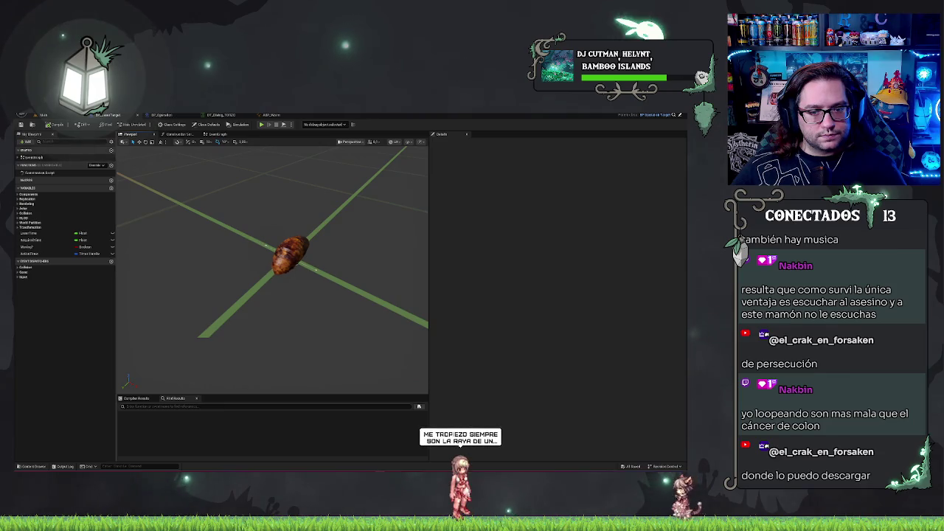
pyautogui.click(32, 153)
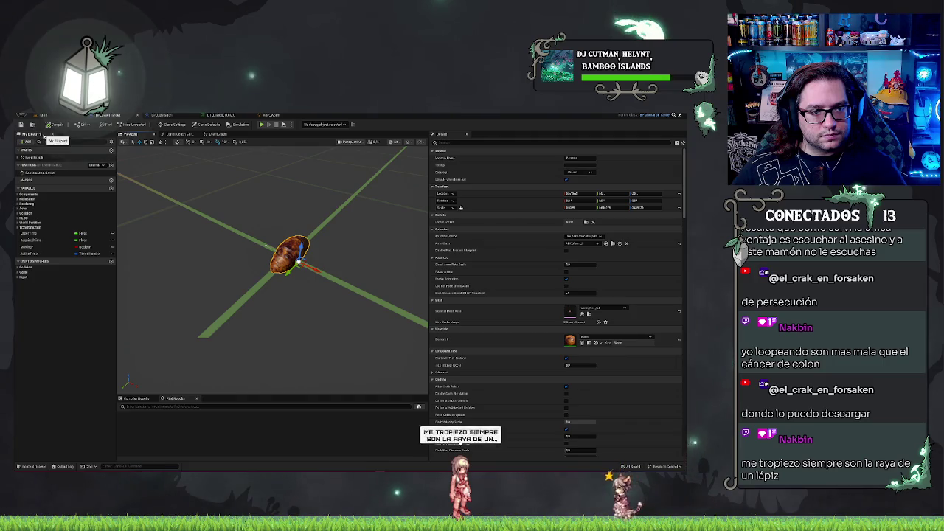
pyautogui.rightClick(43, 135)
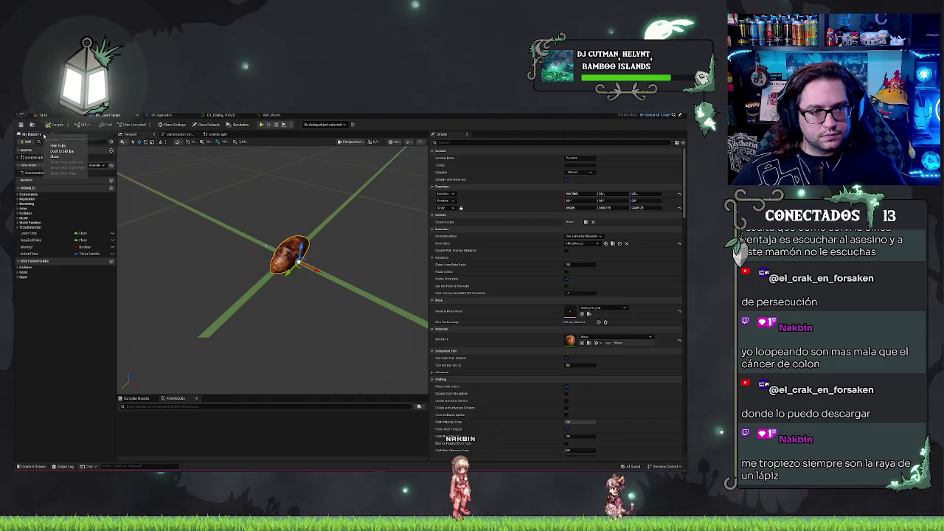
pyautogui.click(53, 357)
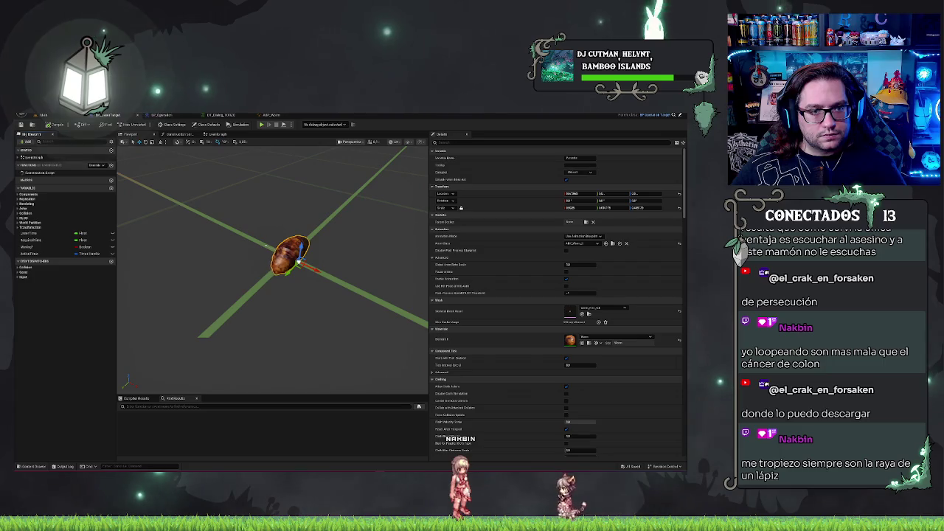
# - Look at BP_Operation's graph, then return to BP_LaserTarget and enable the Components panel from Window
pyautogui.click(43, 115)
pyautogui.click(157, 115)
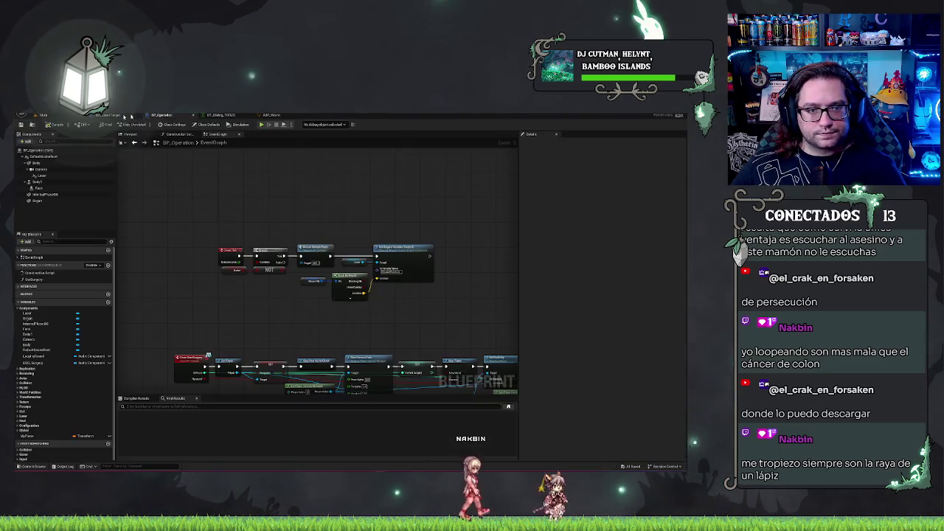
pyautogui.click(99, 116)
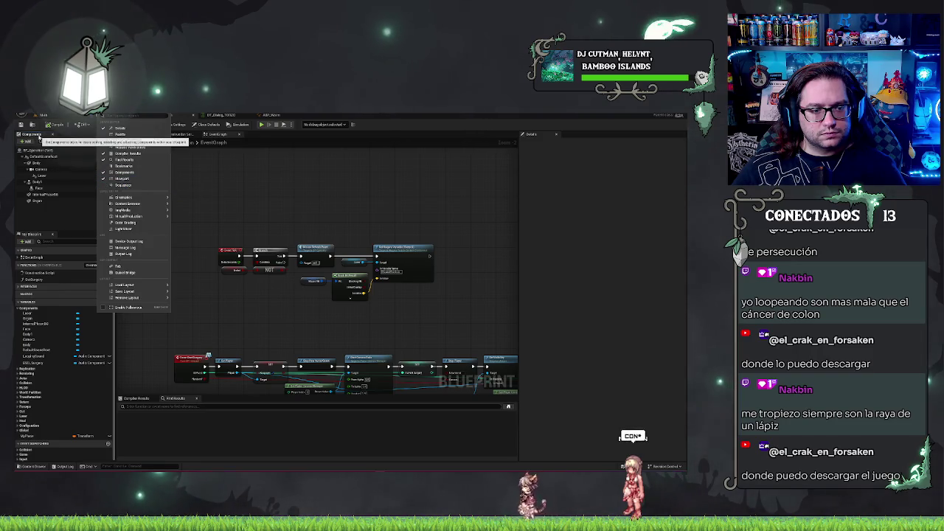
pyautogui.click(40, 137)
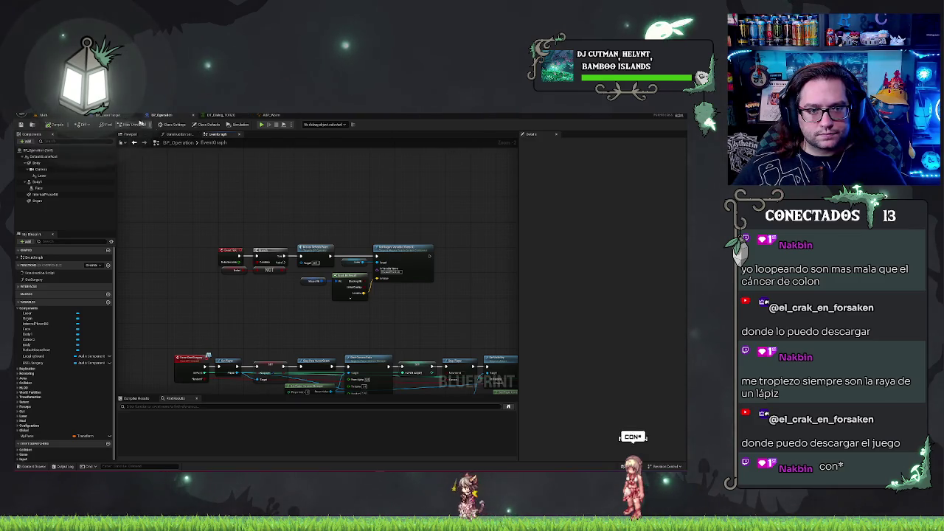
pyautogui.click(114, 115)
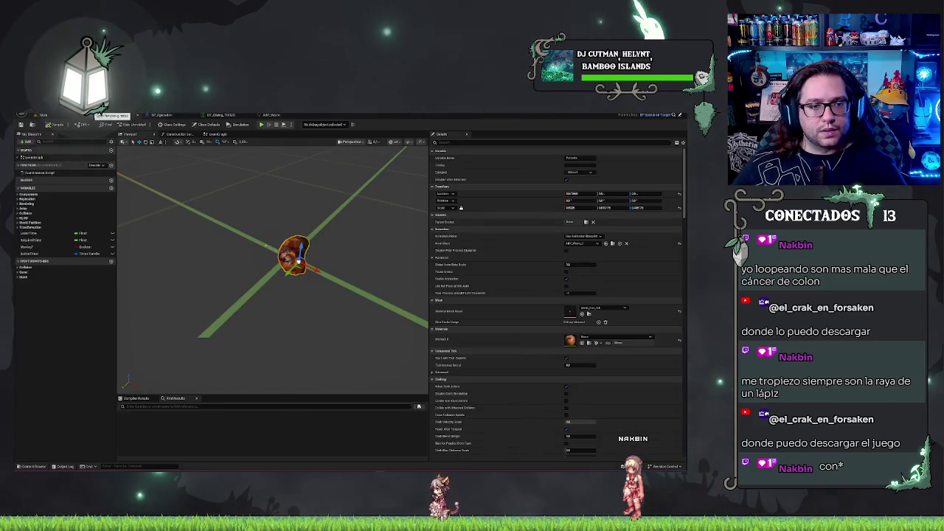
pyautogui.click(99, 115)
pyautogui.click(111, 172)
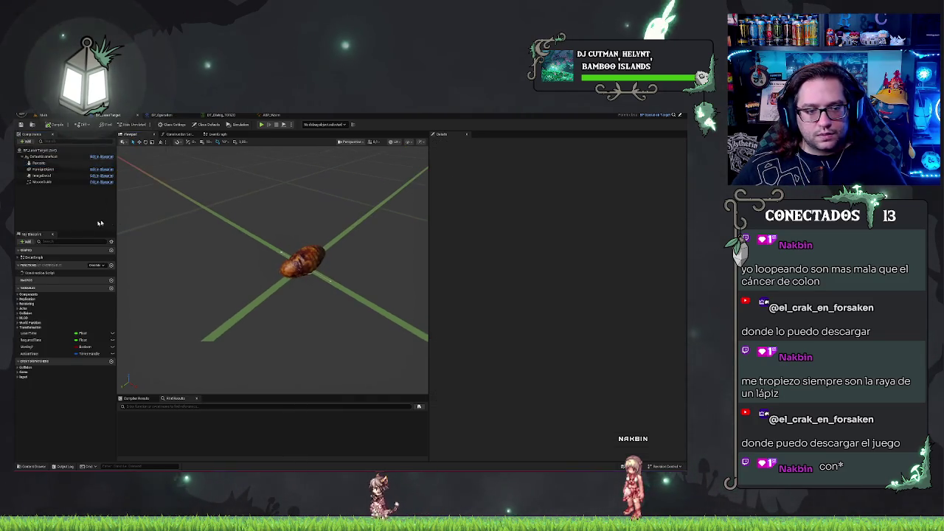
# - Open BP_LaserTarget's Event Graph and pan across the Play Montage, Set Material, Play Sound 2D and Timeline nodes
pyautogui.click(217, 134)
pyautogui.moveTo(336, 265); pyautogui.dragTo(246, 251)
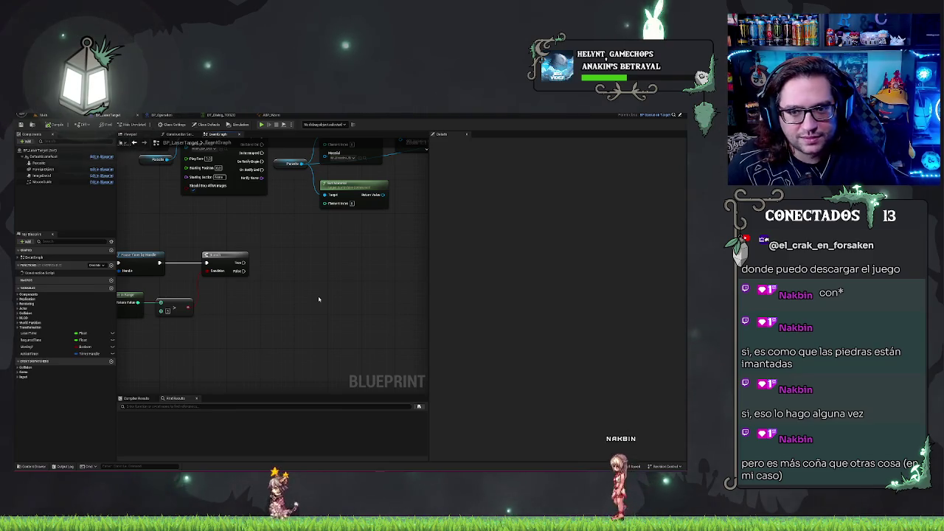
pyautogui.moveTo(331, 276)
pyautogui.mouseDown()
pyautogui.moveTo(331, 343)
pyautogui.moveTo(223, 347)
pyautogui.mouseUp()
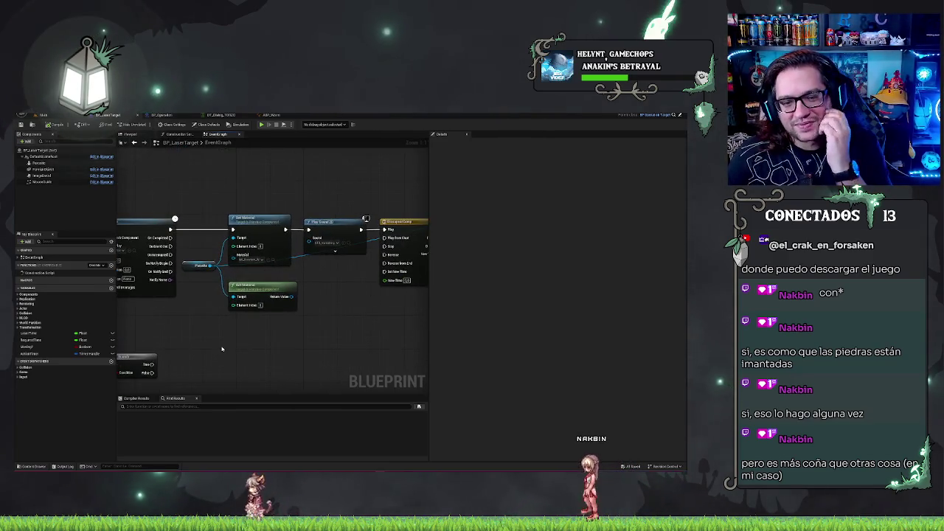
pyautogui.moveTo(327, 331); pyautogui.dragTo(191, 341)
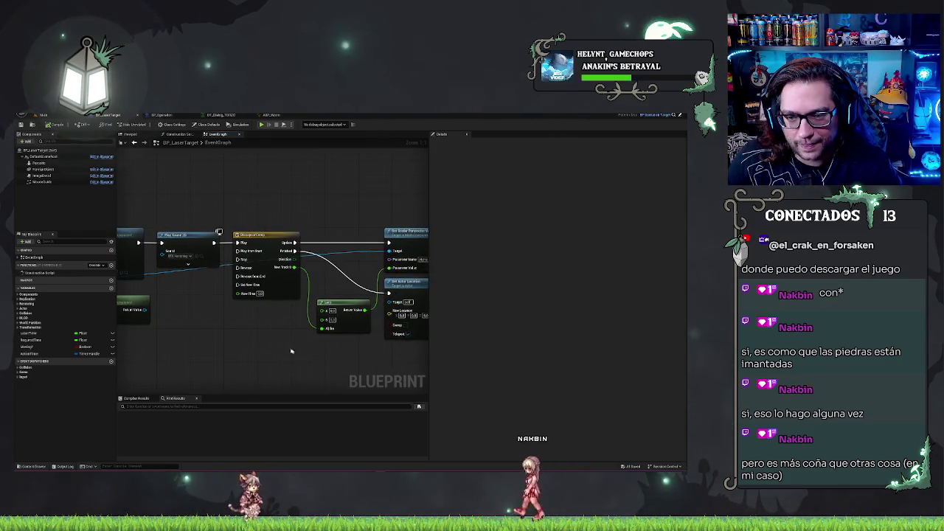
pyautogui.moveTo(177, 331)
pyautogui.mouseDown()
pyautogui.moveTo(353, 326)
pyautogui.moveTo(194, 331)
pyautogui.mouseUp()
pyautogui.moveTo(362, 331)
pyautogui.mouseDown()
pyautogui.moveTo(148, 321)
pyautogui.moveTo(323, 320)
pyautogui.moveTo(360, 330)
pyautogui.mouseUp()
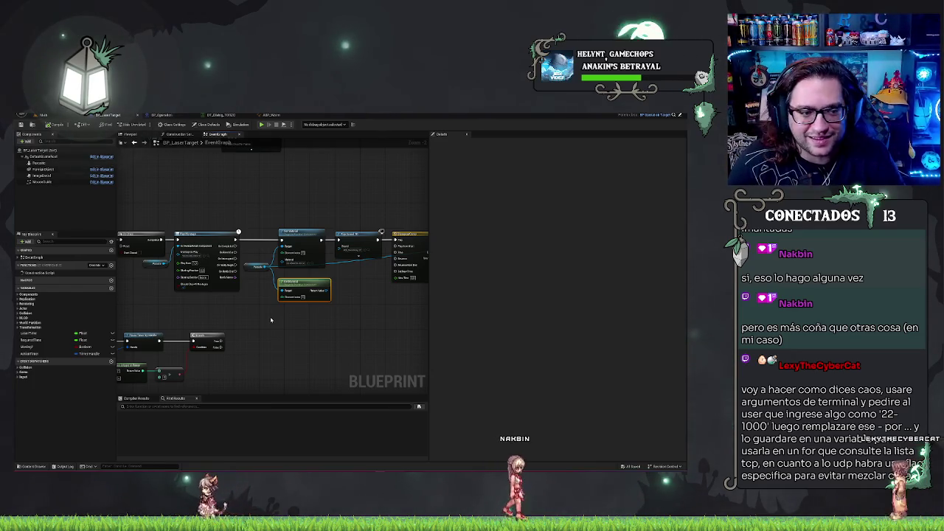
pyautogui.click(271, 341)
pyautogui.moveTo(270, 341); pyautogui.dragTo(295, 324)
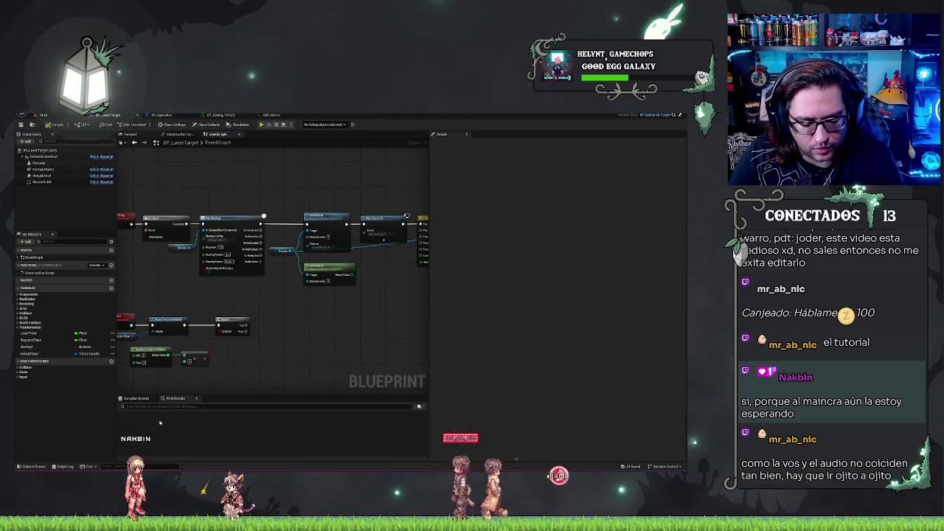
pyautogui.press('super')
pyautogui.press('super')
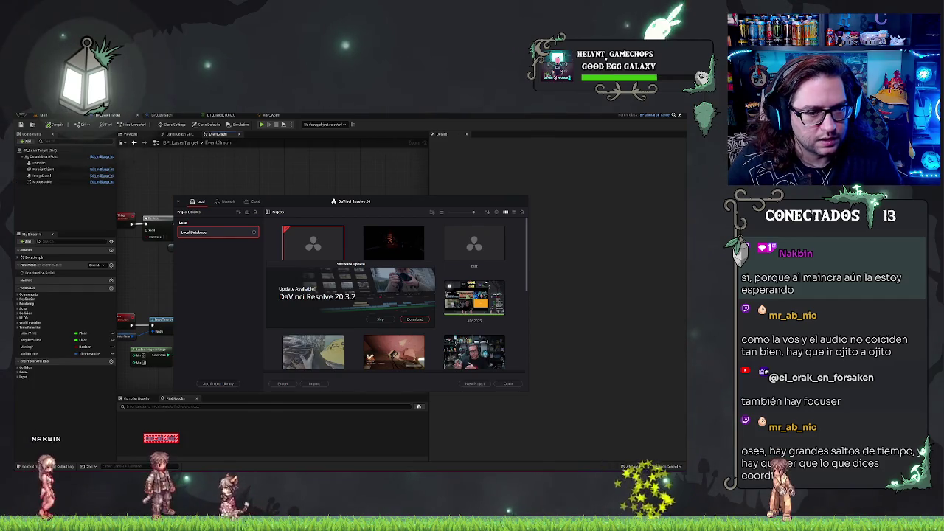
# - Skip the 20.3.2 software update and close the TeraBox welcome popup and window
pyautogui.click(381, 320)
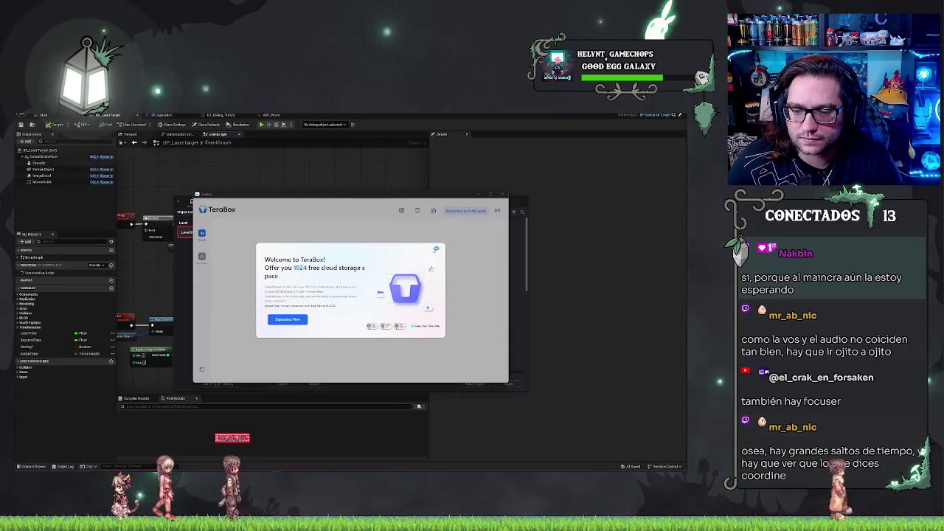
pyautogui.click(440, 250)
pyautogui.click(502, 195)
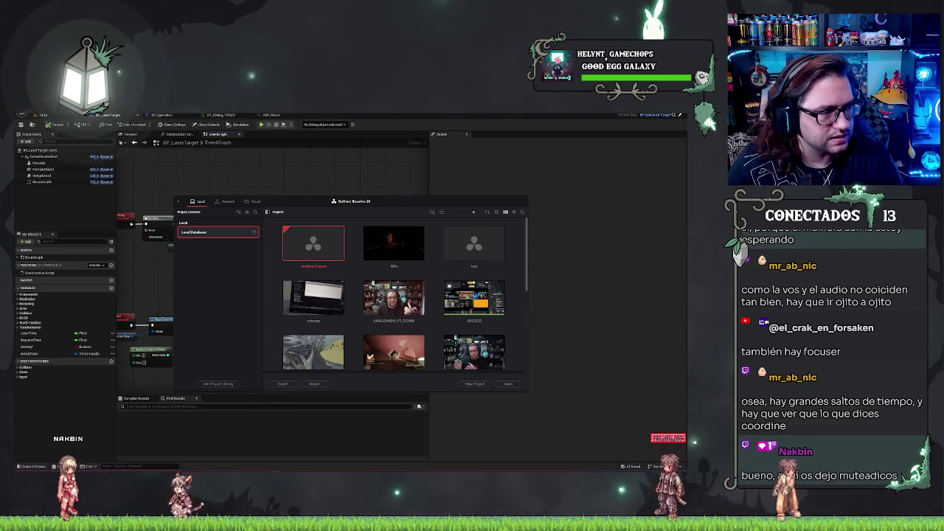
# - Create a new project, import the recordings accepting the frame rate change, and switch to Edit
pyautogui.click(516, 384)
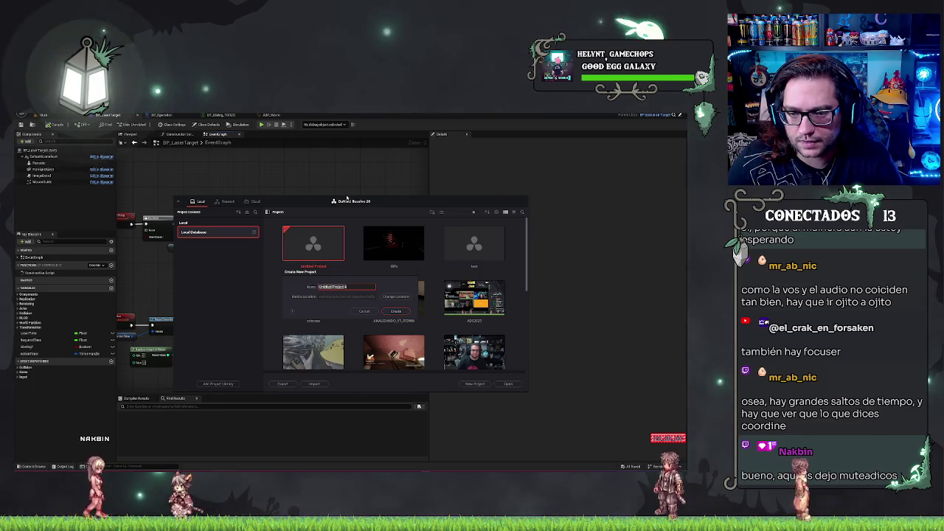
pyautogui.press('Return')
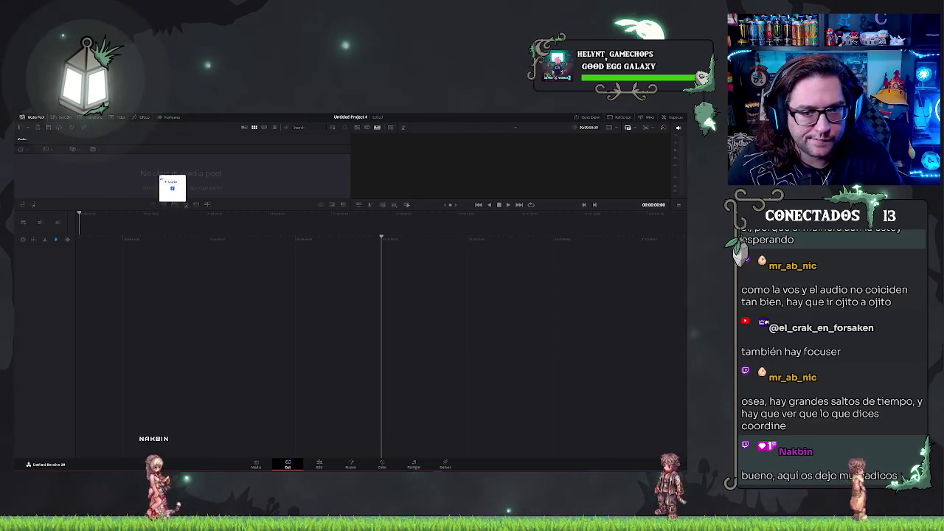
pyautogui.moveTo(172, 188); pyautogui.dragTo(184, 193)
pyautogui.click(397, 314)
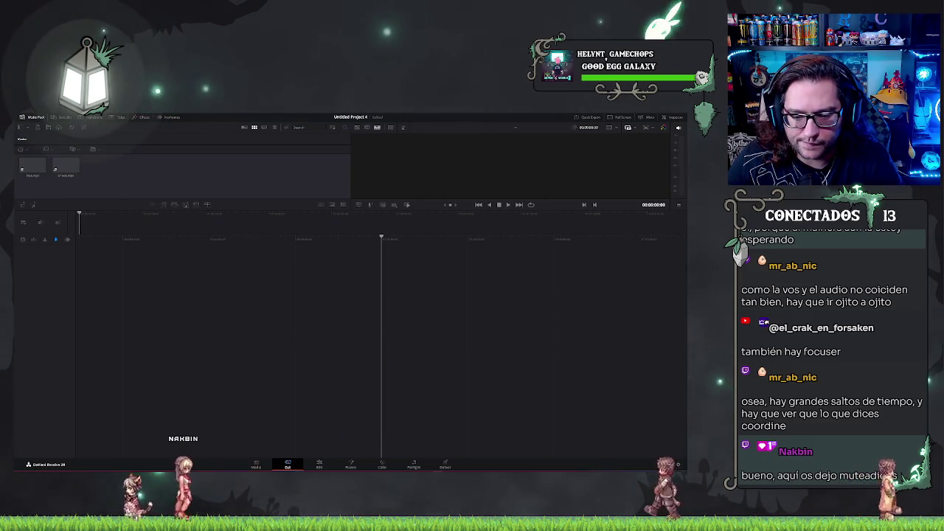
pyautogui.click(320, 464)
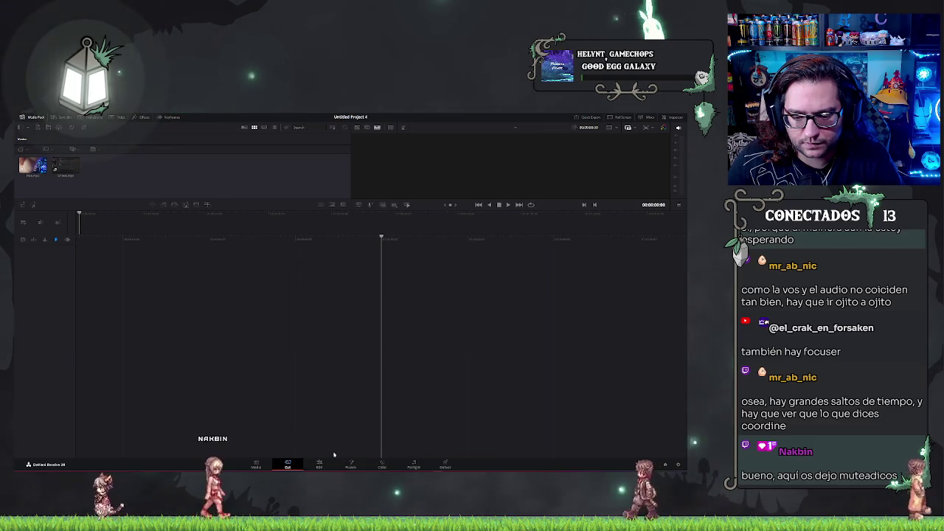
# - Place the recorded clip on the timeline and stack the second recording on new tracks above
pyautogui.moveTo(67, 147)
pyautogui.mouseDown()
pyautogui.moveTo(225, 424)
pyautogui.moveTo(197, 424)
pyautogui.mouseUp()
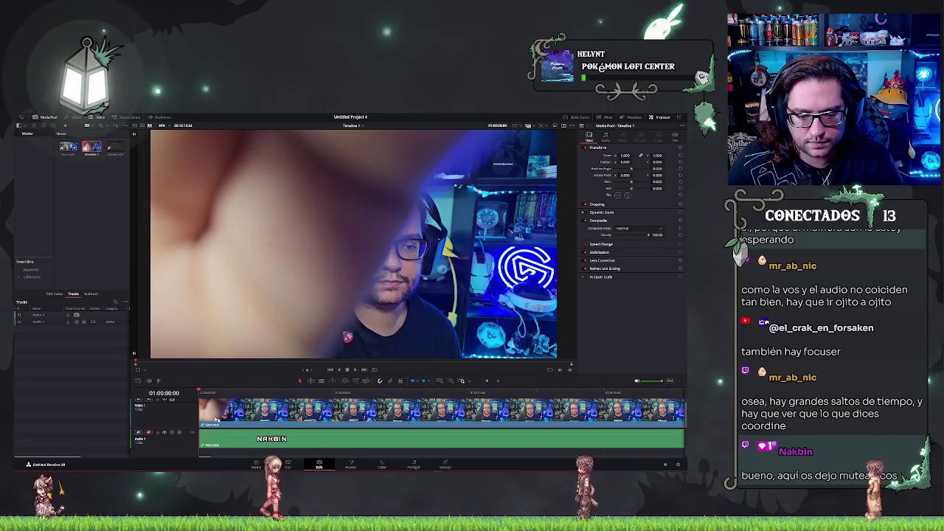
pyautogui.scroll(2, 295, 427)
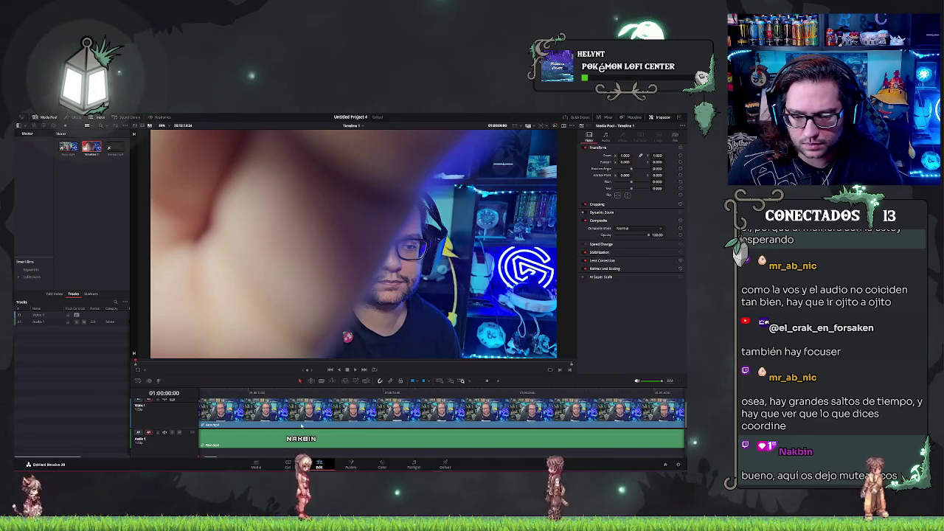
pyautogui.scroll(1, 301, 425)
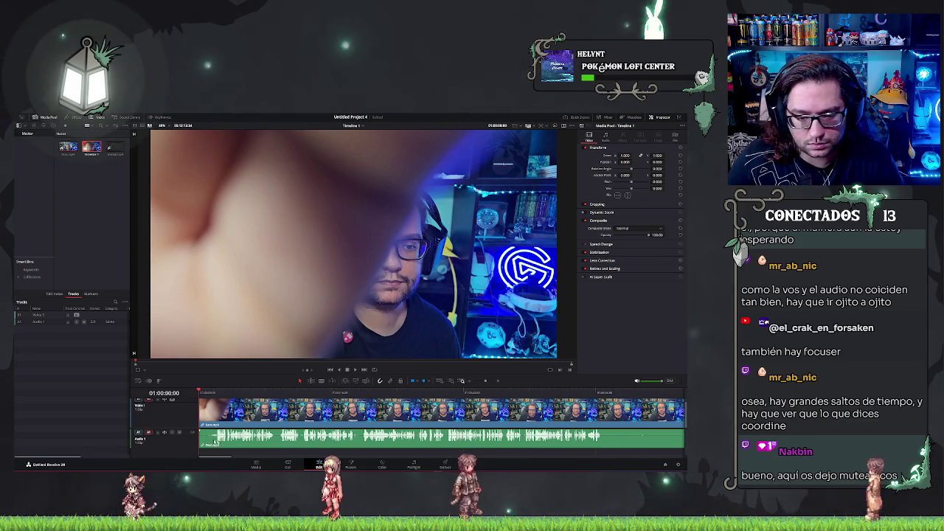
pyautogui.click(116, 150)
pyautogui.moveTo(213, 457); pyautogui.dragTo(214, 443)
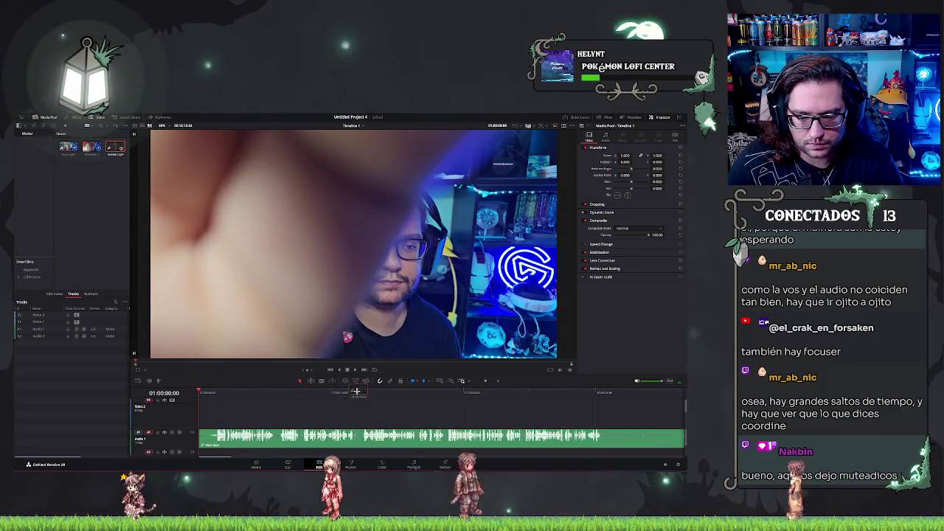
# - Trim the clip's end, enlarge the timeline, and stack the screen recording on Video 2 above the camera clip
pyautogui.moveTo(683, 415)
pyautogui.mouseDown()
pyautogui.moveTo(380, 417)
pyautogui.moveTo(685, 417)
pyautogui.mouseUp()
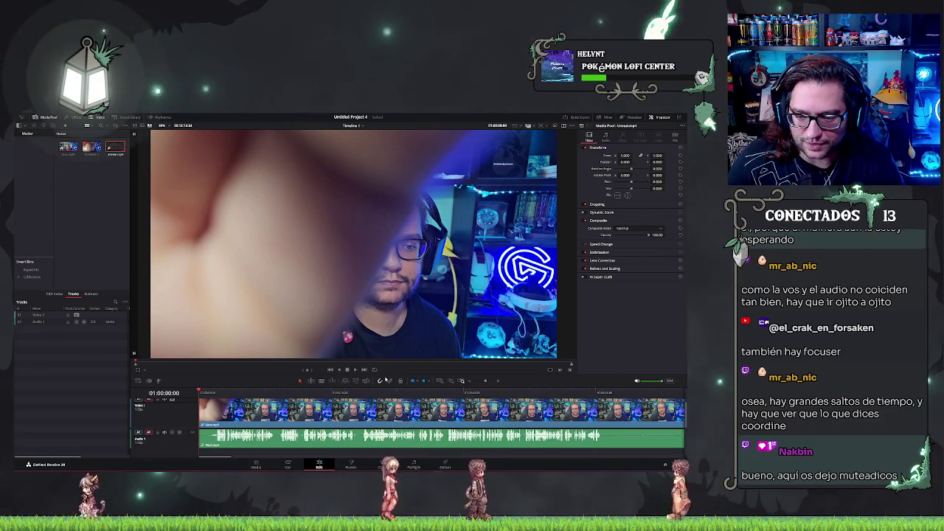
pyautogui.moveTo(389, 361); pyautogui.dragTo(377, 258)
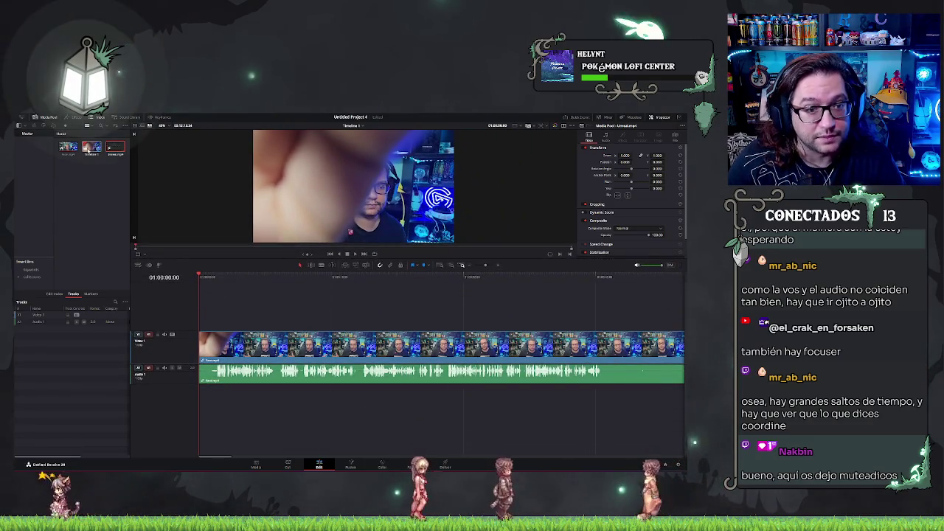
pyautogui.moveTo(114, 148)
pyautogui.mouseDown()
pyautogui.moveTo(219, 409)
pyautogui.moveTo(214, 392)
pyautogui.mouseUp()
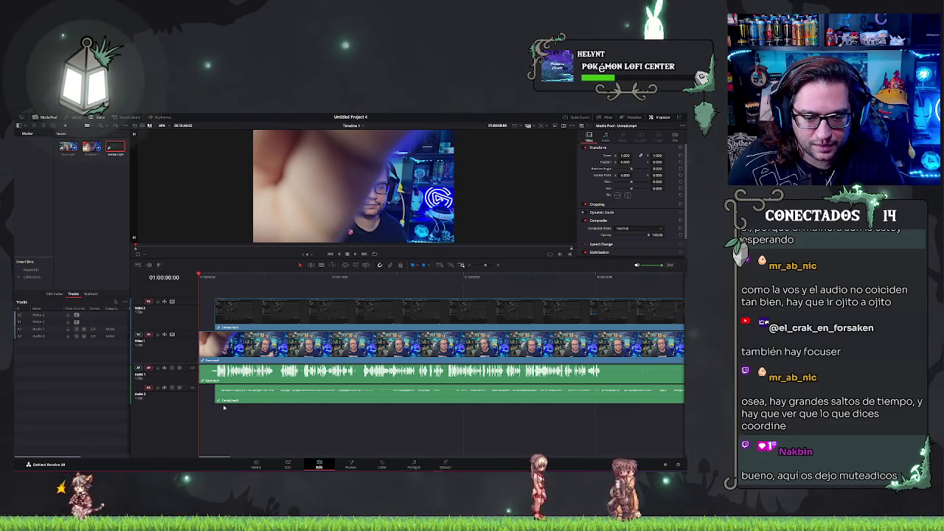
pyautogui.click(287, 321)
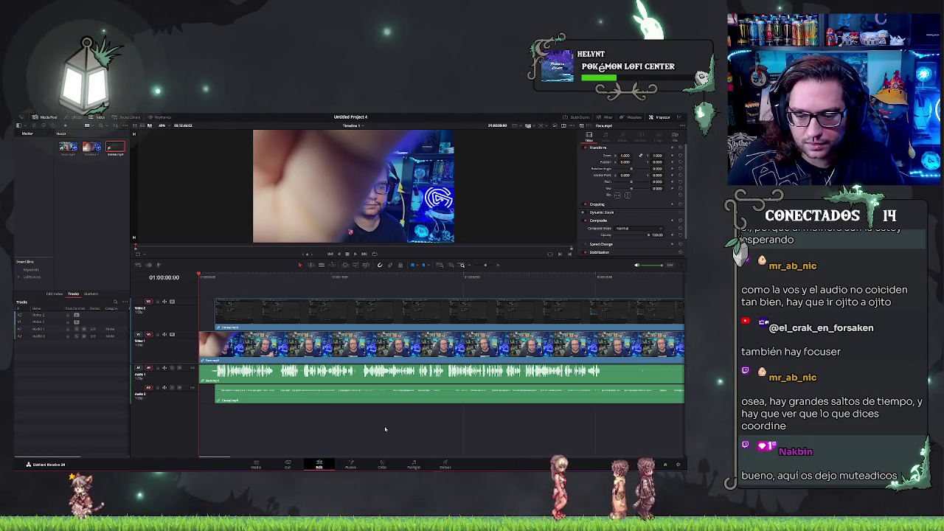